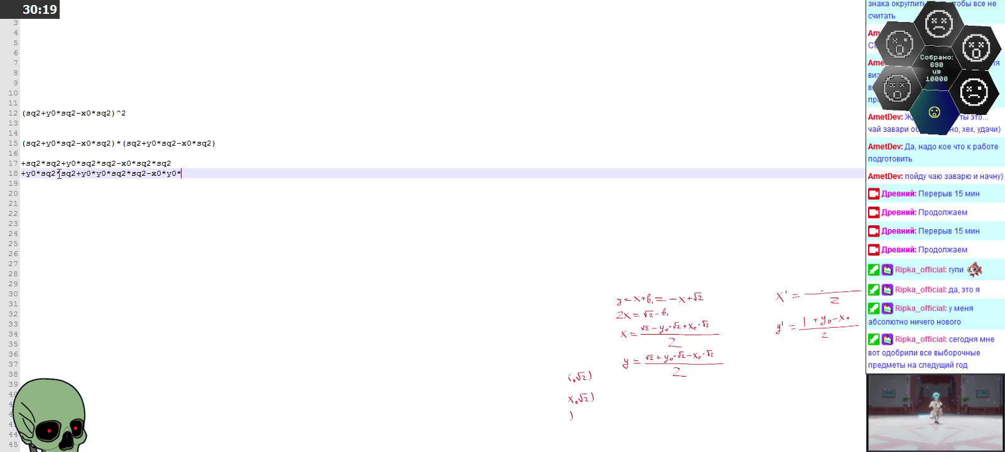
# - Complete the expansion with the row -x0*sq2*sq2-x0*y0*sq2*sq2+x0*x0*sq2*sq2 and leave blank lines below
pyautogui.write('2*')
pyautogui.write('sq2*sq2')
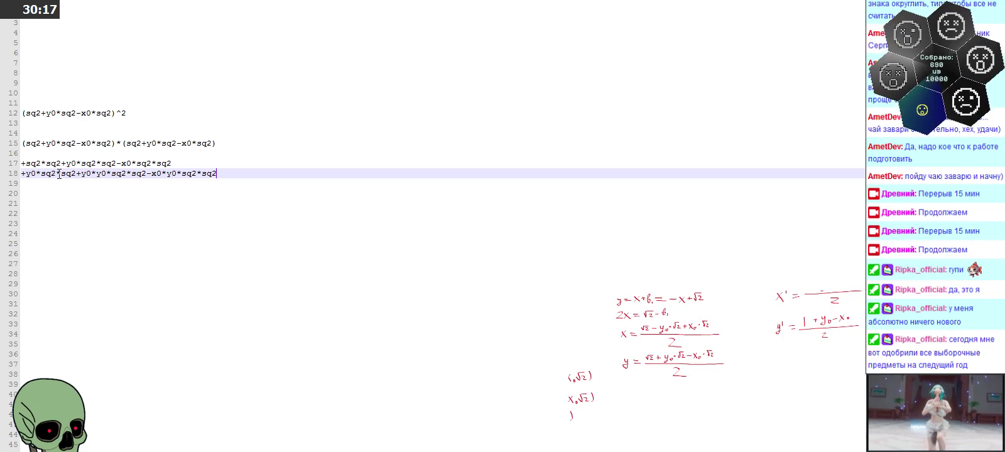
pyautogui.press('Return')
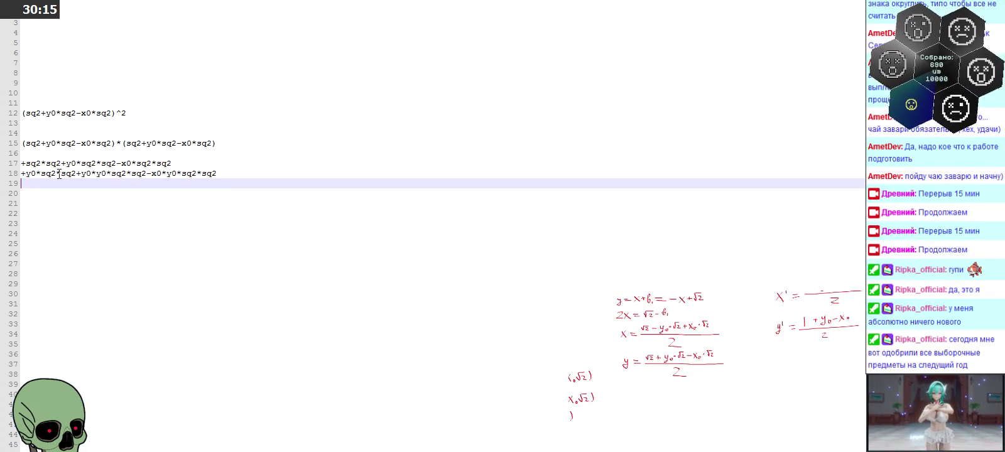
pyautogui.write('-x0*')
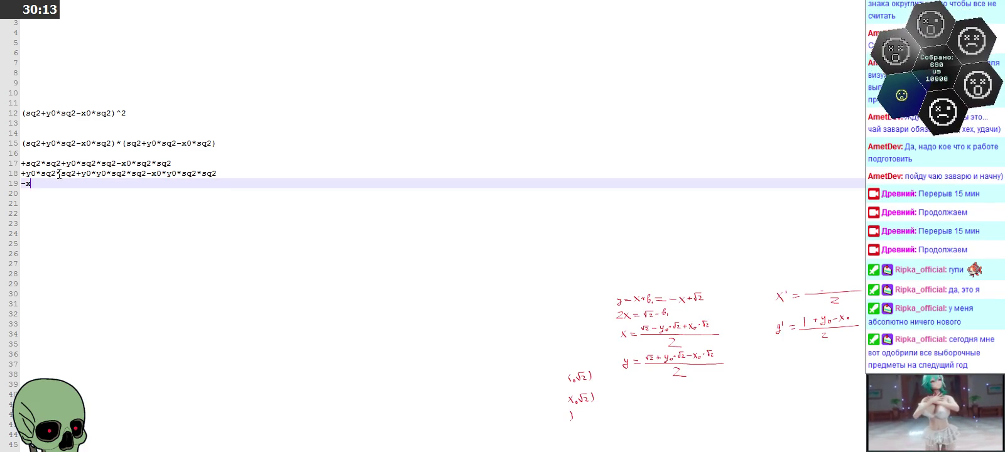
pyautogui.write('sq2')
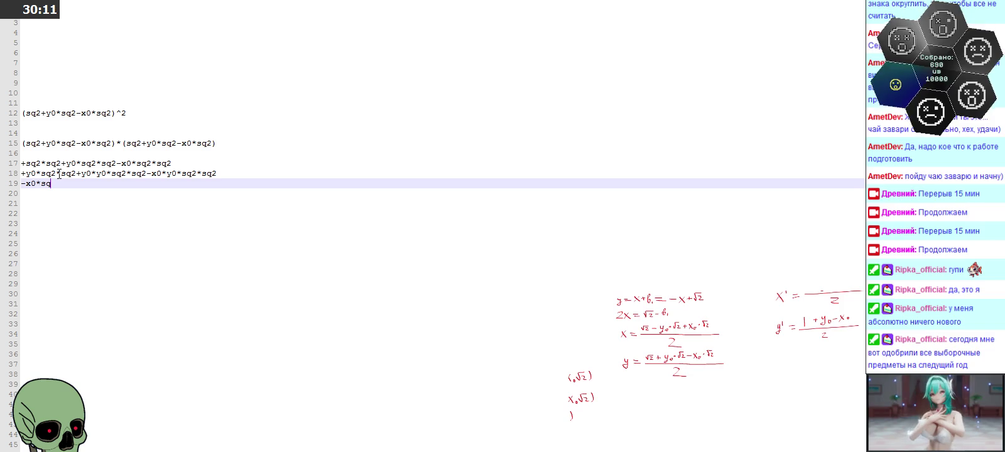
pyautogui.write('*sq2')
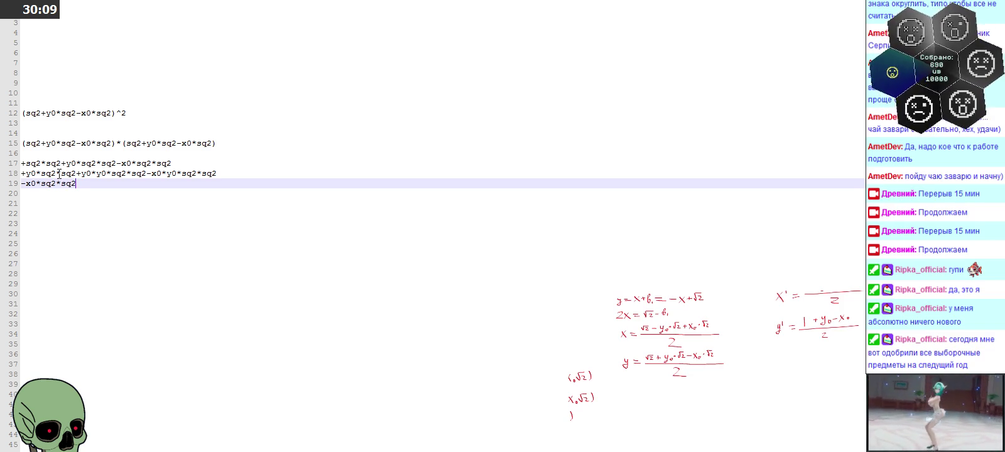
pyautogui.write('-')
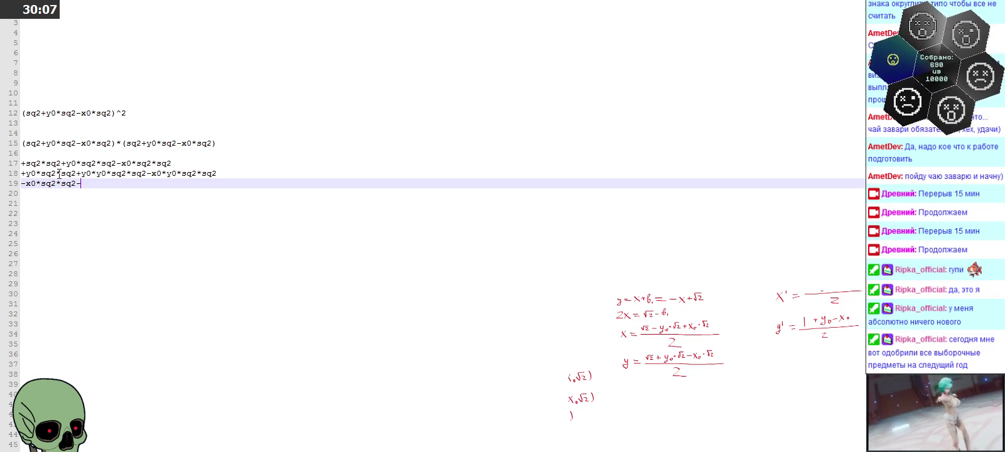
pyautogui.write('x0*y0')
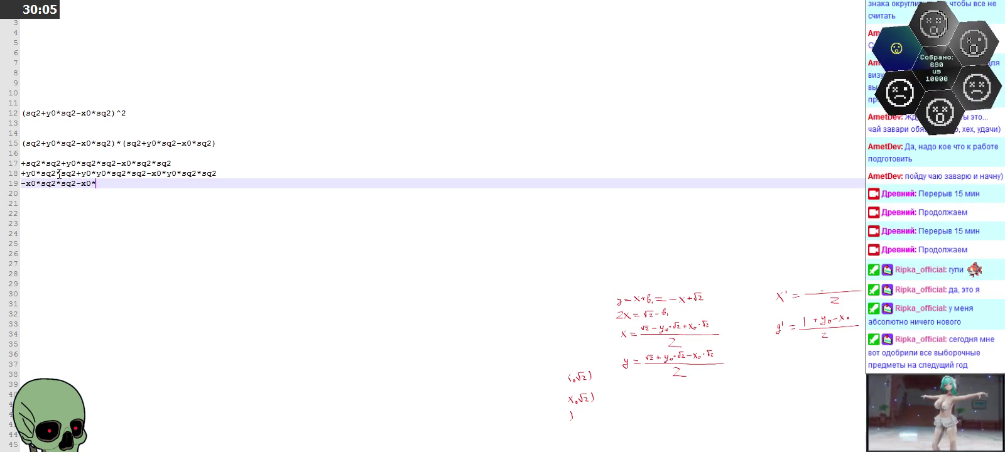
pyautogui.write('*sq')
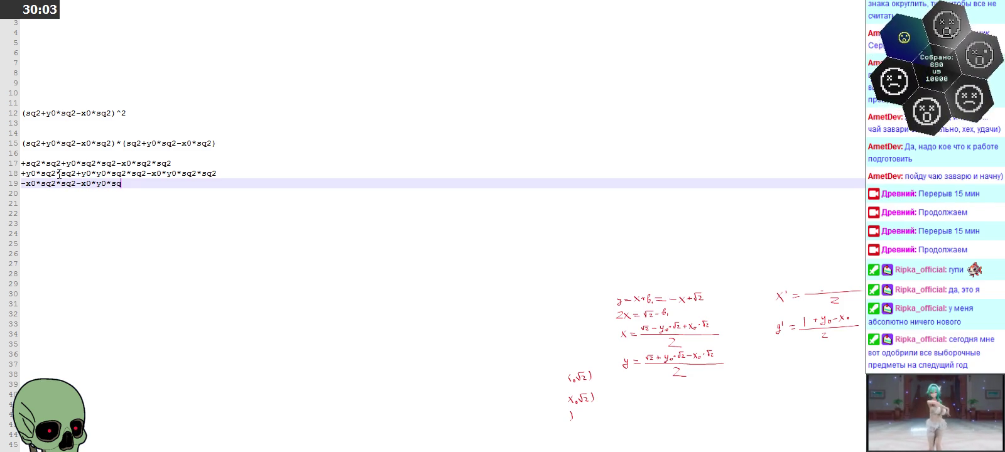
pyautogui.write('2*sq2+')
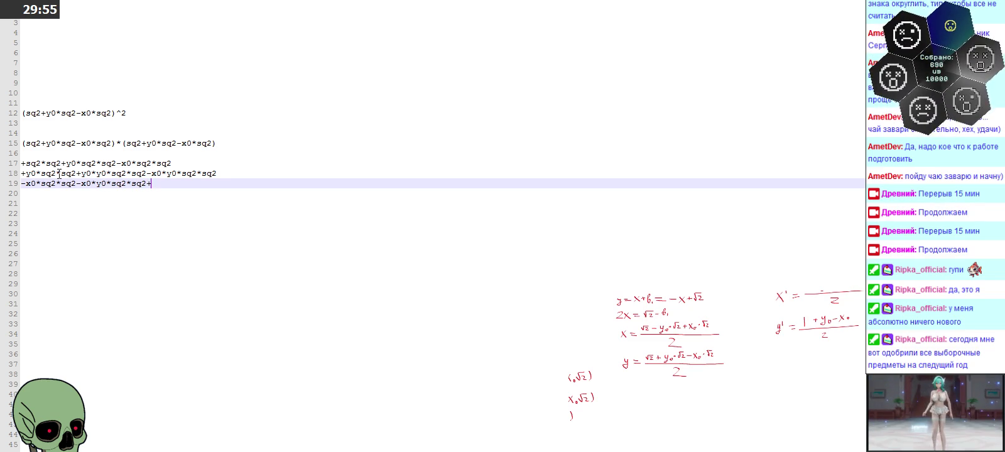
pyautogui.write('0*x0*sq2*sq')
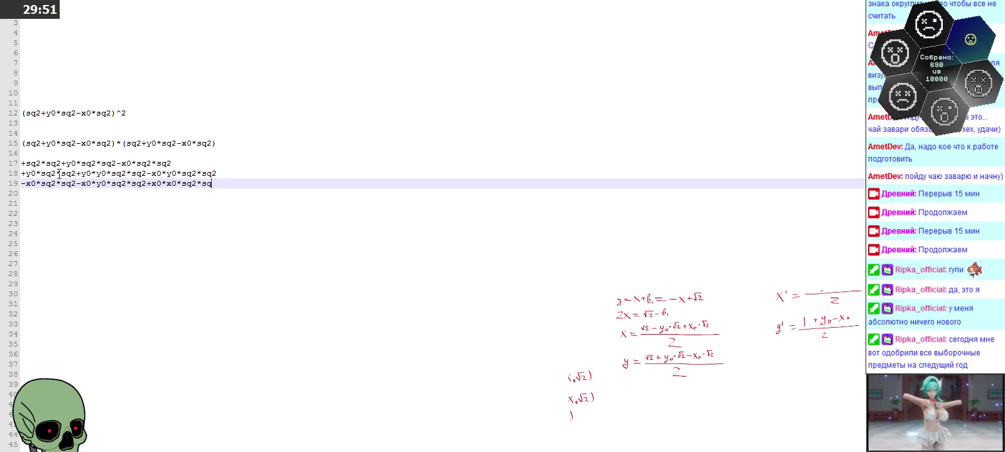
pyautogui.press('Return')
pyautogui.press('Return')
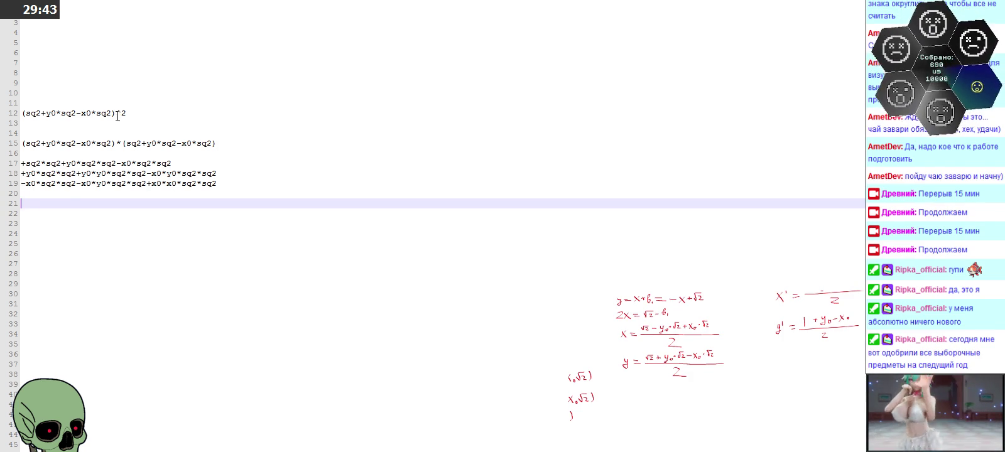
# - Copy line 12's squared bracket to line 23 and flip its signs to (sq2-y0*sq2+x0*sq2)^2
pyautogui.moveTo(125, 114); pyautogui.dragTo(76, 114)
pyautogui.hotkey('shift', 'Home')
pyautogui.hotkey('ctrl', 'c')
pyautogui.click(69, 225)
pyautogui.hotkey('ctrl', 'v')
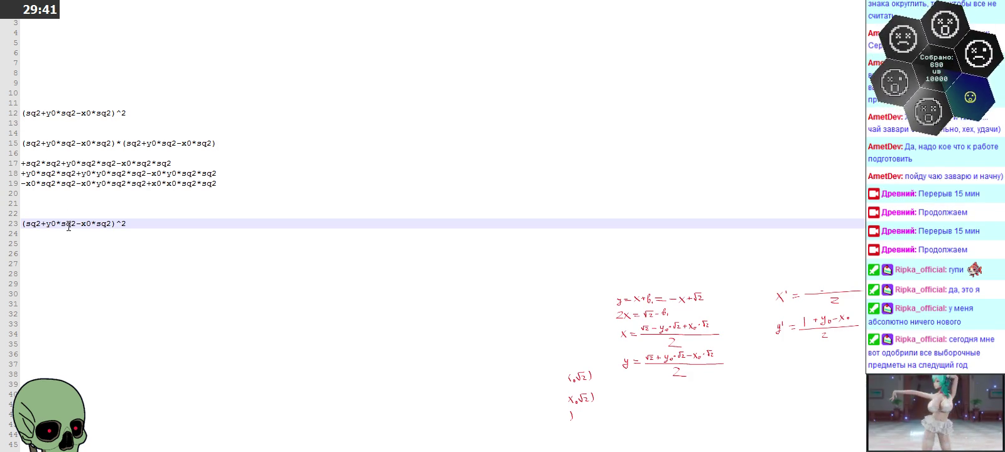
pyautogui.click(50, 225)
pyautogui.press('Left')
pyautogui.press('BackSpace')
pyautogui.write('-')
pyautogui.press('Right')
pyautogui.press('Right')
pyautogui.press('Right')
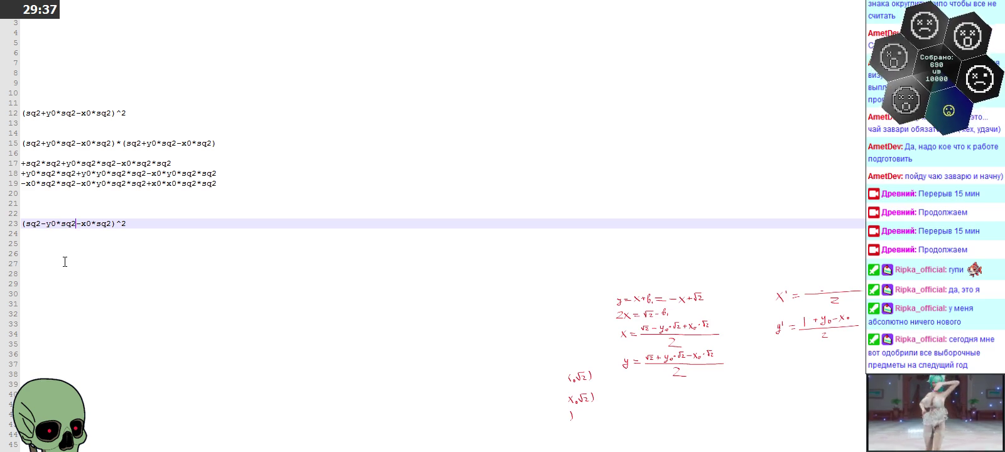
pyautogui.press('BackSpace')
pyautogui.write('+')
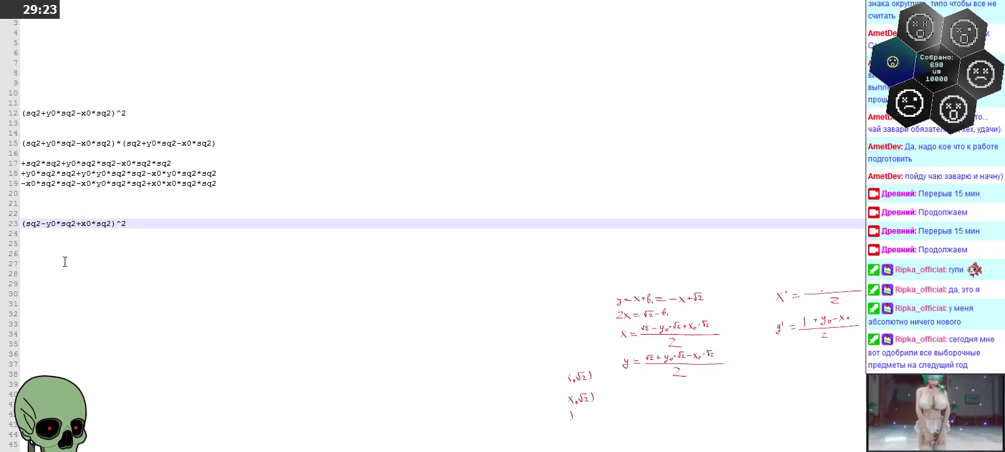
# - Add a sq2*sq2 line and the product form (sq2-y0*sq2+x0*sq2)*(sq2-y0*sq2+x0*sq2)
pyautogui.press('Return')
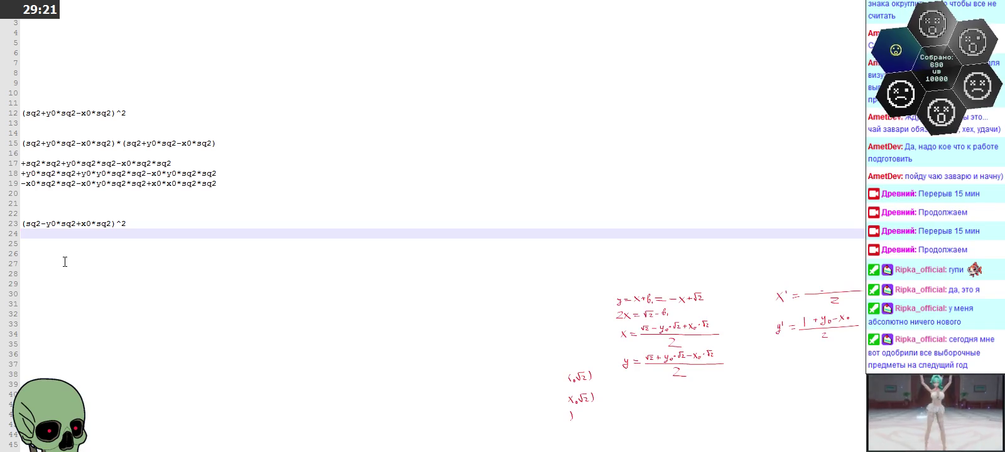
pyautogui.write('sq2*')
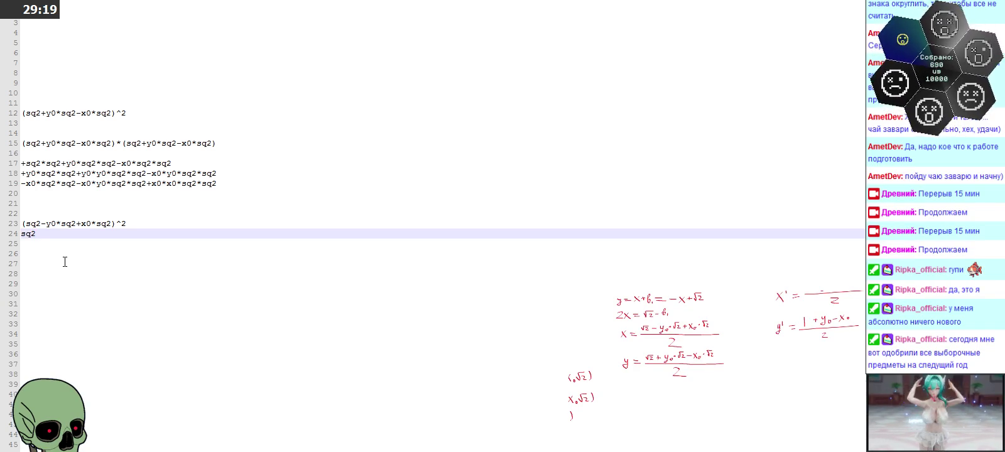
pyautogui.write('sq2')
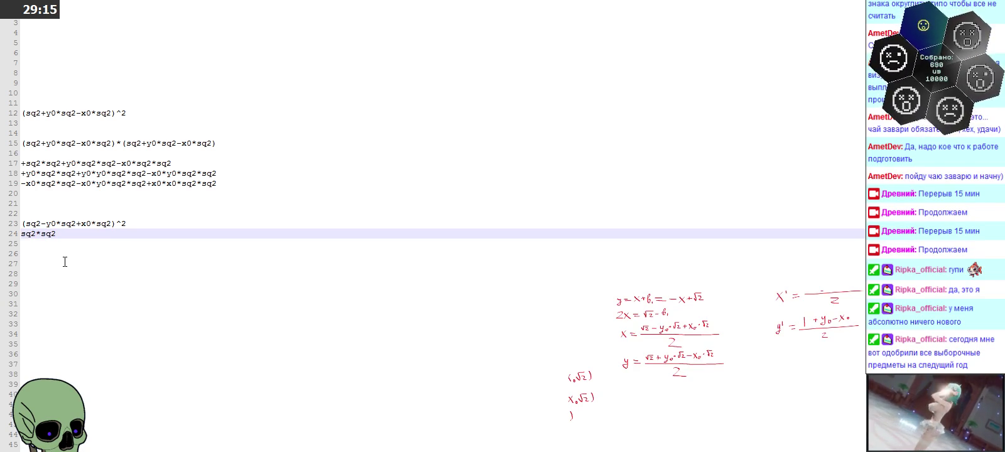
pyautogui.click(115, 224)
pyautogui.hotkey('shift', 'Home')
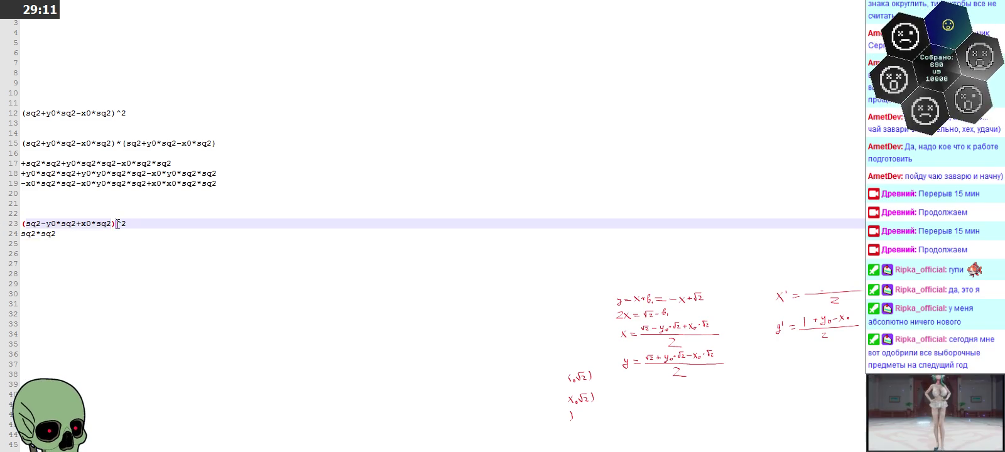
pyautogui.click(164, 224)
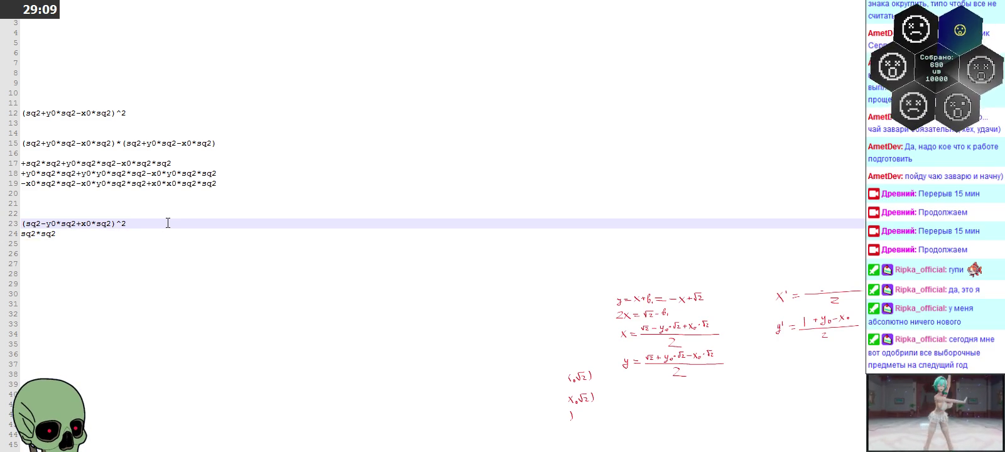
pyautogui.press('Return')
pyautogui.press('Return')
pyautogui.press('Up')
pyautogui.hotkey('ctrl', 'v')
pyautogui.write('*')
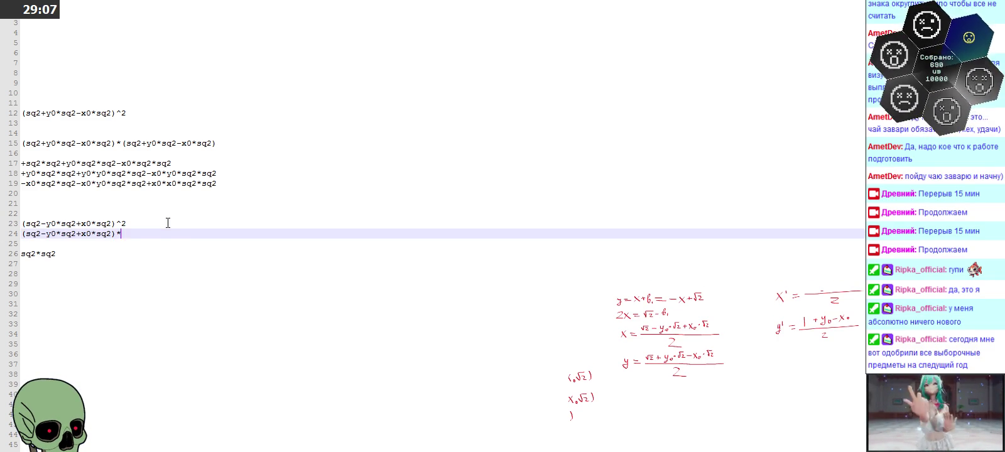
pyautogui.hotkey('ctrl', 'v')
# - Delete the blank lines near the top and prefix the sq2*sq2 line with a plus
pyautogui.press('Up')
pyautogui.press('Up')
pyautogui.press('Up')
pyautogui.press('Up')
pyautogui.press('Up')
pyautogui.press('Up')
pyautogui.press('Up')
pyautogui.press('Up')
pyautogui.press('BackSpace')
pyautogui.press('BackSpace')
pyautogui.press('Down')
pyautogui.press('Down')
pyautogui.press('Down')
pyautogui.press('Down')
pyautogui.press('Down')
pyautogui.press('Down')
pyautogui.press('Down')
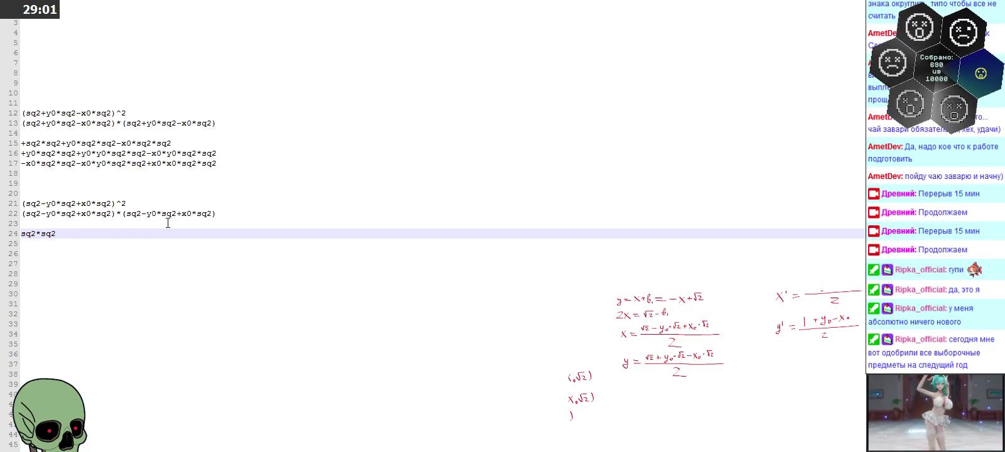
pyautogui.press('Home')
pyautogui.write('+')
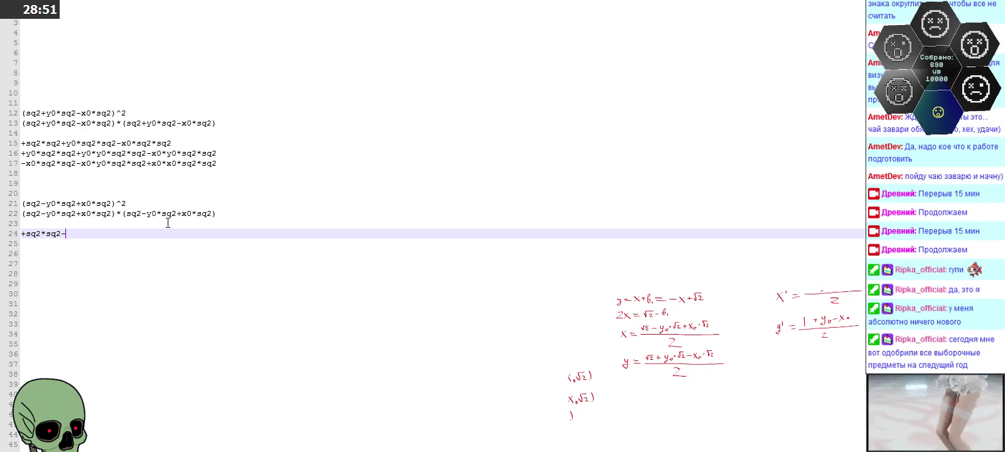
# - Type the −y0*sq2 products, fixing a typo, ending with -x0*y0*sq2*sq2
pyautogui.write('-y0*sq2')
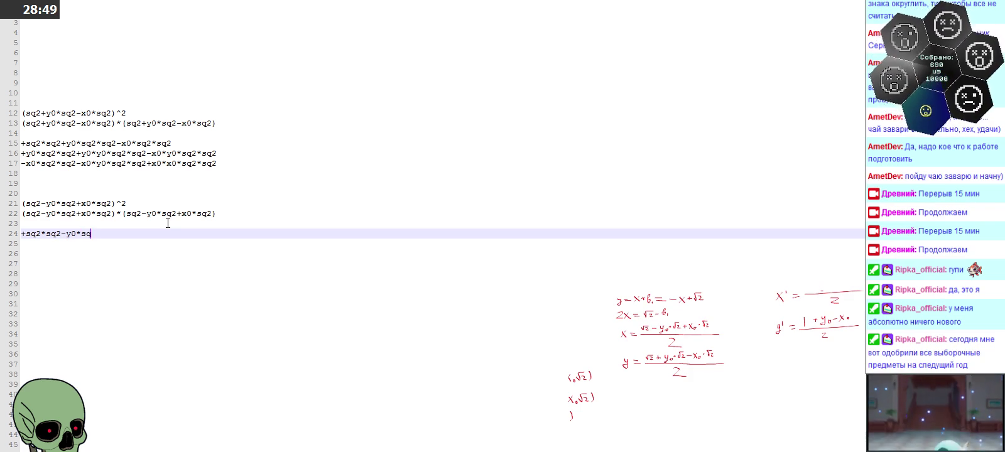
pyautogui.write('*sq2')
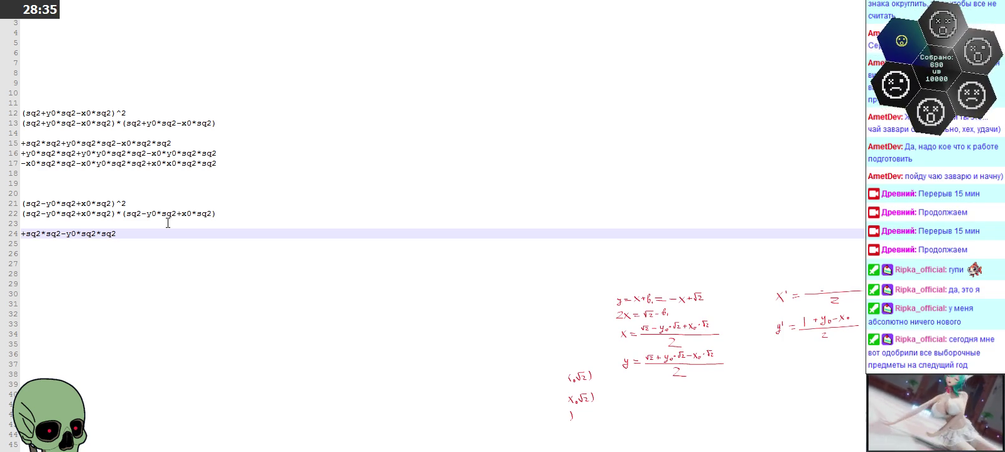
pyautogui.write('x')
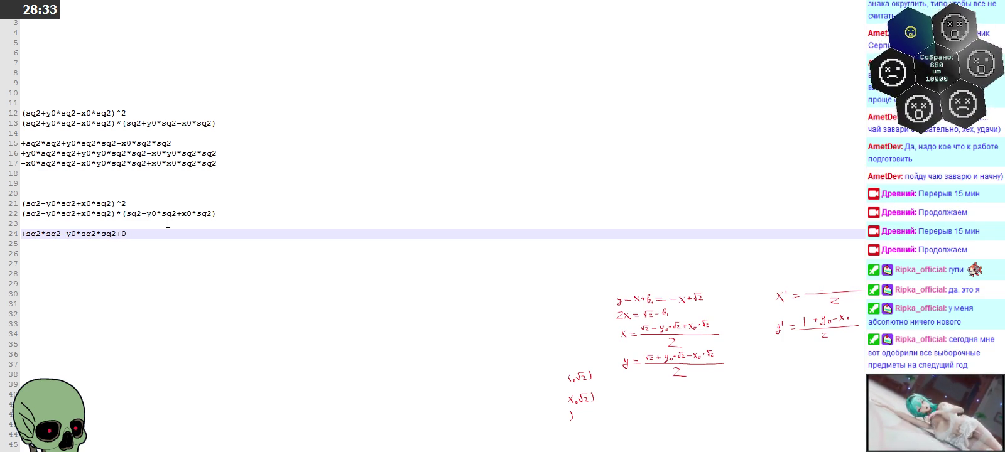
pyautogui.write('*sq*sq2')
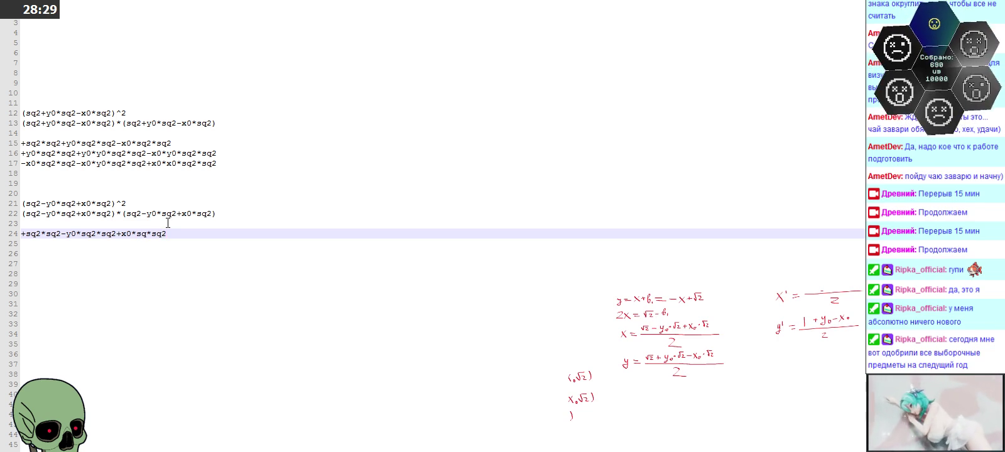
pyautogui.write('2')
pyautogui.press('BackSpace')
pyautogui.press('Left')
pyautogui.write('2')
pyautogui.press('End')
pyautogui.press('Return')
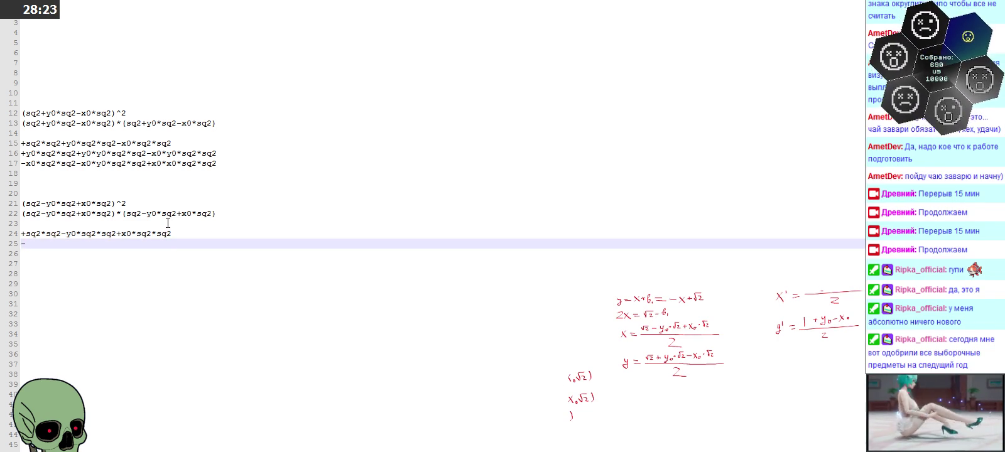
pyautogui.write('y0*sq2*')
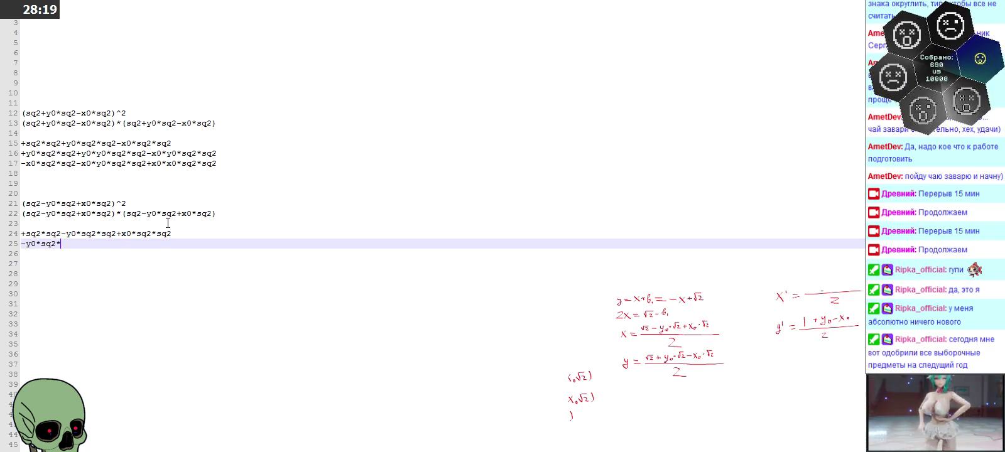
pyautogui.write('sq2+')
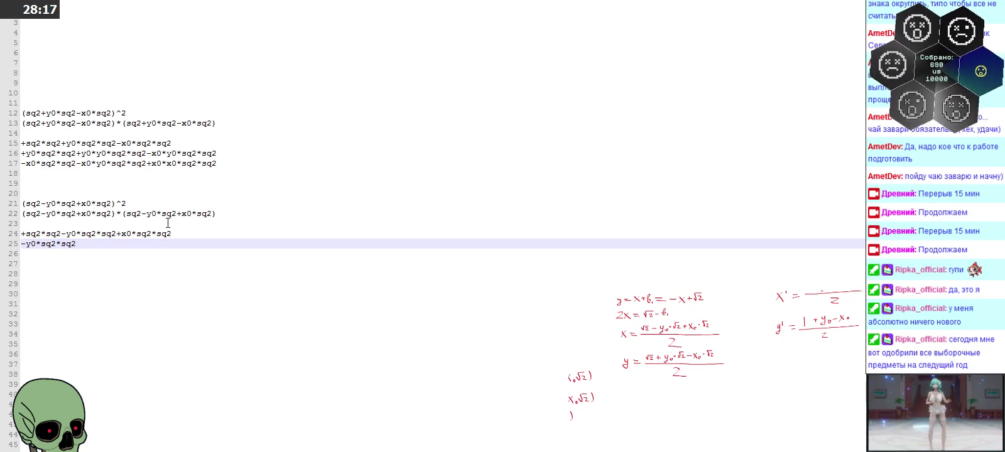
pyautogui.write('y0*y0')
pyautogui.write('*sq2*sq2')
pyautogui.write('-x')
pyautogui.write('0*')
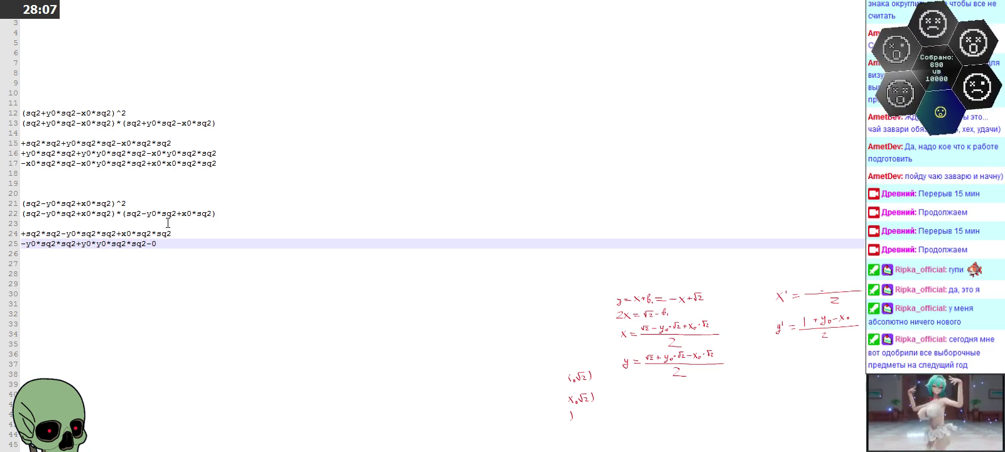
pyautogui.write('y0*sq2*sq2')
pyautogui.press('Return')
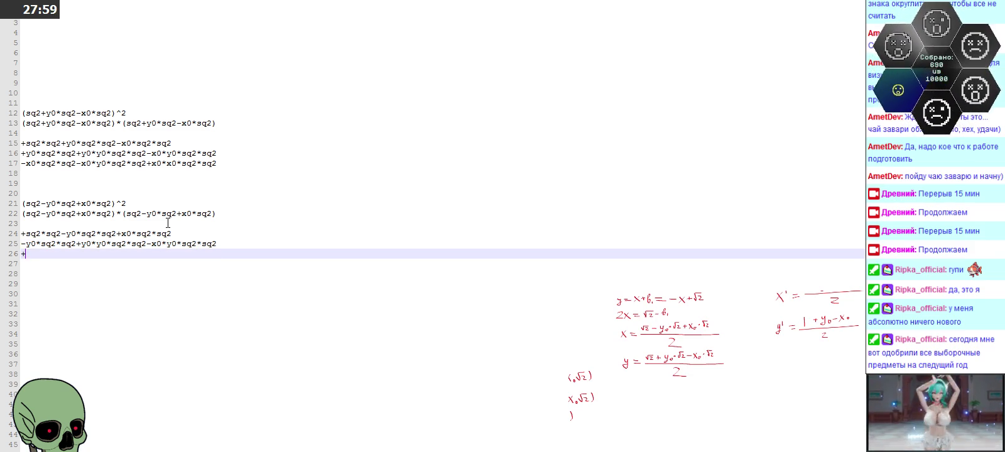
# - Finish the x0 row with -x0*sq2*sq2-x0*y0*sq2*sq2+x0*x0*sq2*sq2
pyautogui.write('0')
pyautogui.press('BackSpace')
pyautogui.write('x0*sq2*sq2')
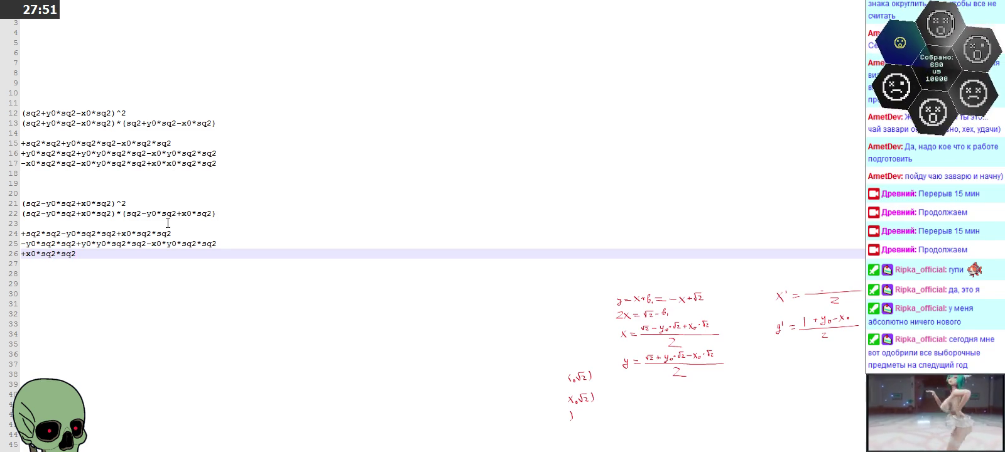
pyautogui.write('-')
pyautogui.write('x0')
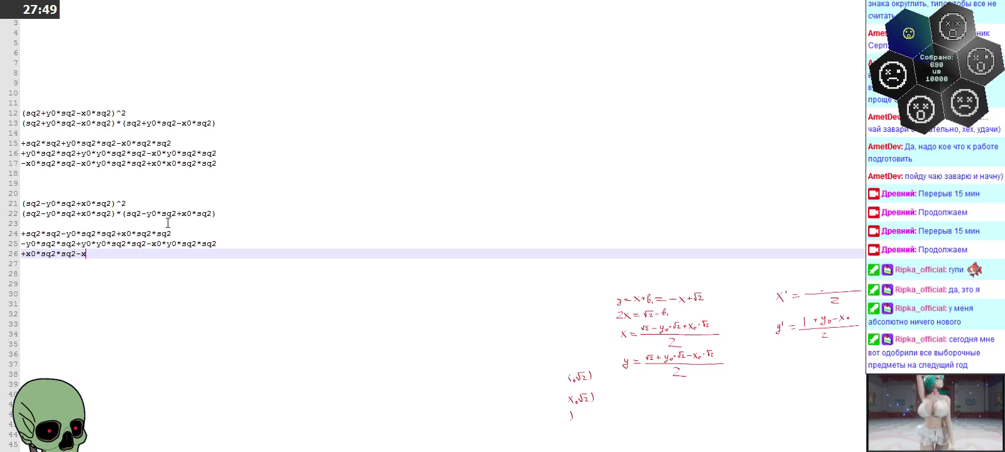
pyautogui.write('*')
pyautogui.write('y0*s')
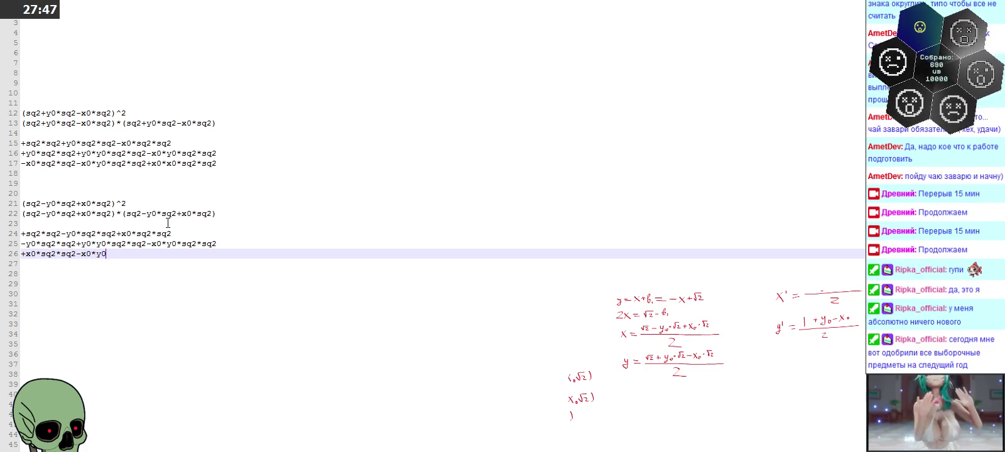
pyautogui.write('q2*sq2+')
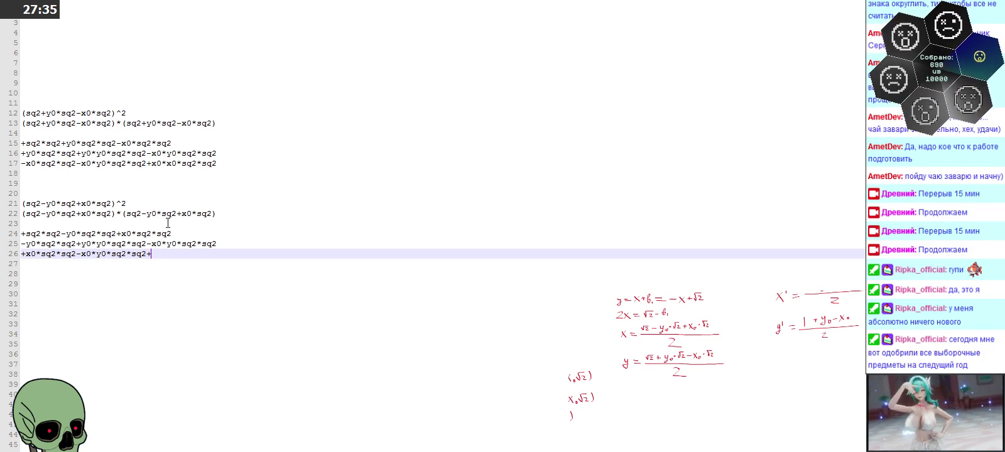
pyautogui.write('x0*x0*')
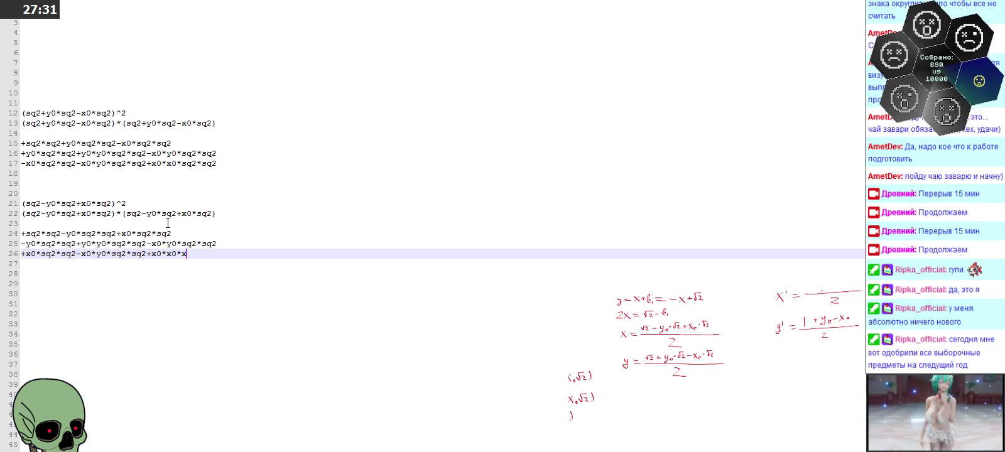
pyautogui.write('sq2*sq2')
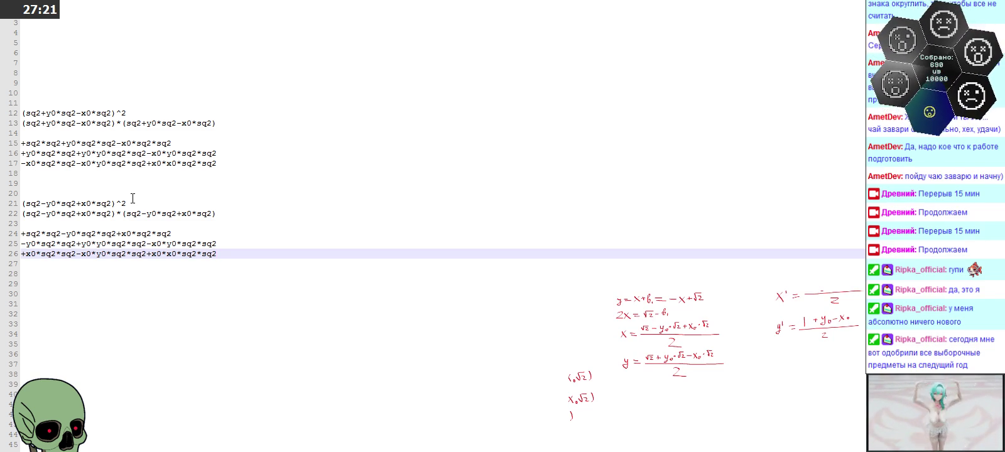
# - Copy lines 15–17 and 24–26 further down, joined by a '+' line
pyautogui.moveTo(218, 164); pyautogui.dragTo(21, 143)
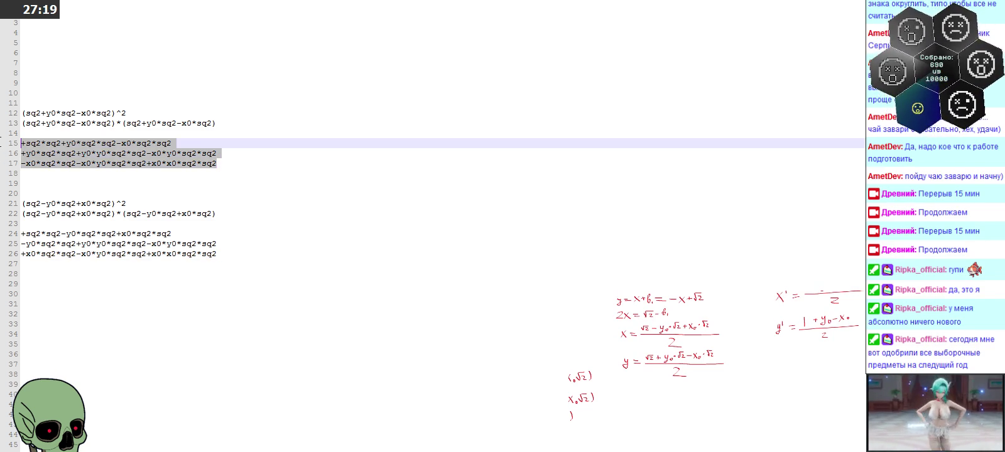
pyautogui.hotkey('ctrl', 'c')
pyautogui.click(54, 304)
pyautogui.hotkey('ctrl', 'v')
pyautogui.press('Return')
pyautogui.press('Return')
pyautogui.write('+')
pyautogui.moveTo(219, 253)
pyautogui.mouseDown()
pyautogui.moveTo(19, 253)
pyautogui.moveTo(2, 234)
pyautogui.mouseUp()
pyautogui.hotkey('ctrl', 'c')
pyautogui.click(32, 364)
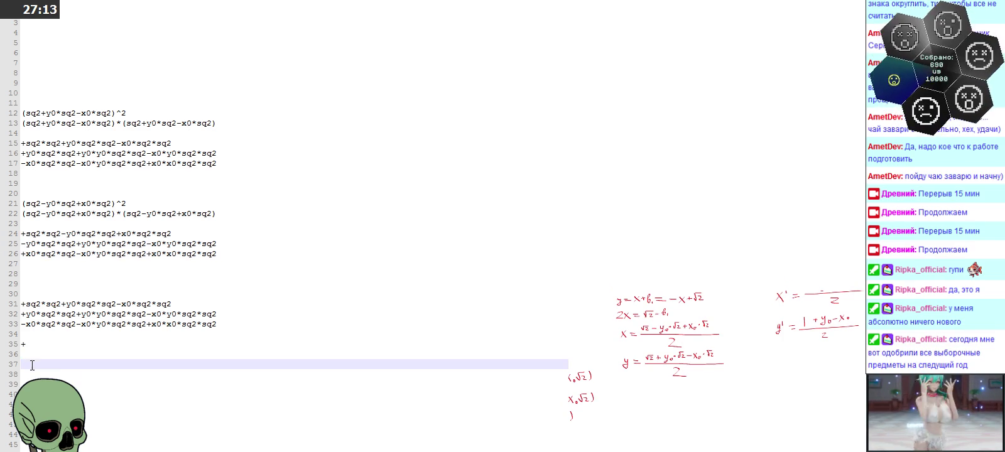
pyautogui.hotkey('ctrl', 'v')
# - Duplicate both sums again at line 46 and remove the blank lines around the plus
pyautogui.scroll(-1, 103, 361)
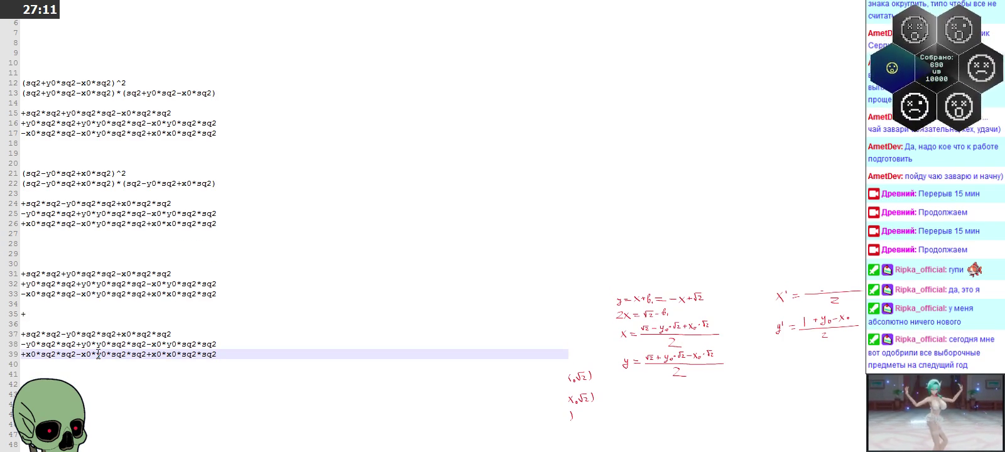
pyautogui.moveTo(61, 334); pyautogui.dragTo(116, 334)
pyautogui.moveTo(255, 354)
pyautogui.mouseDown()
pyautogui.moveTo(180, 357)
pyautogui.moveTo(21, 274)
pyautogui.mouseUp()
pyautogui.hotkey('ctrl', 'c')
pyautogui.scroll(-3, 46, 363)
pyautogui.click(44, 336)
pyautogui.hotkey('ctrl', 'v')
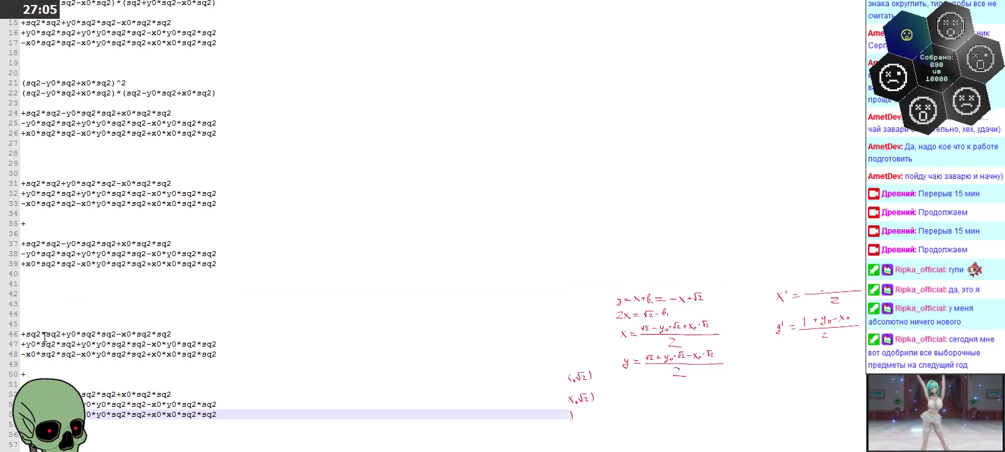
pyautogui.scroll(-2, 90, 358)
pyautogui.click(43, 325)
pyautogui.press('BackSpace')
pyautogui.click(41, 304)
pyautogui.press('BackSpace')
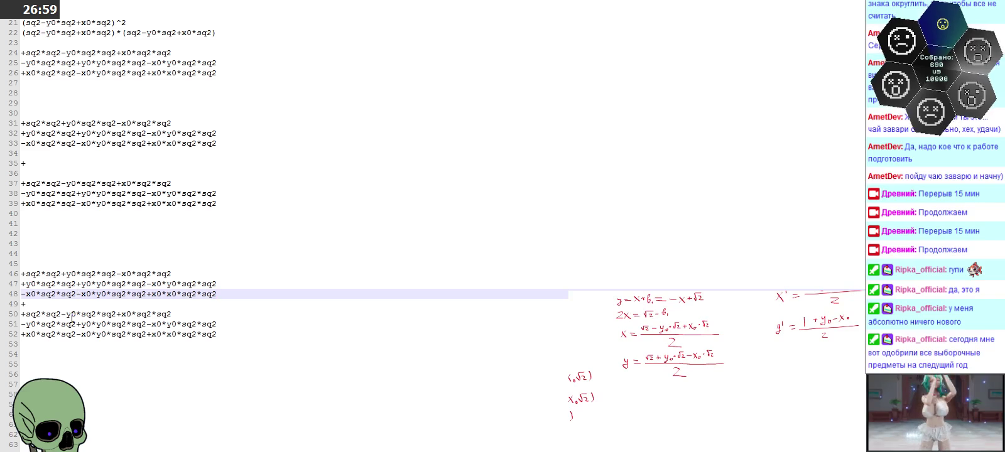
# - Delete the cancelling ±y0*sq2*sq2 and ±x0*sq2*sq2 pairs on lines 46 and 50
pyautogui.moveTo(61, 314); pyautogui.dragTo(116, 314)
pyautogui.press('BackSpace')
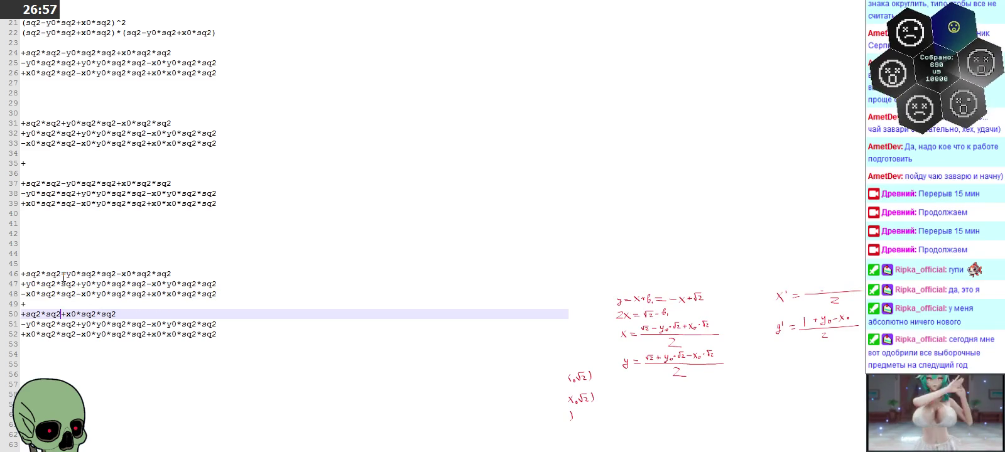
pyautogui.moveTo(61, 274); pyautogui.dragTo(116, 274)
pyautogui.press('BackSpace')
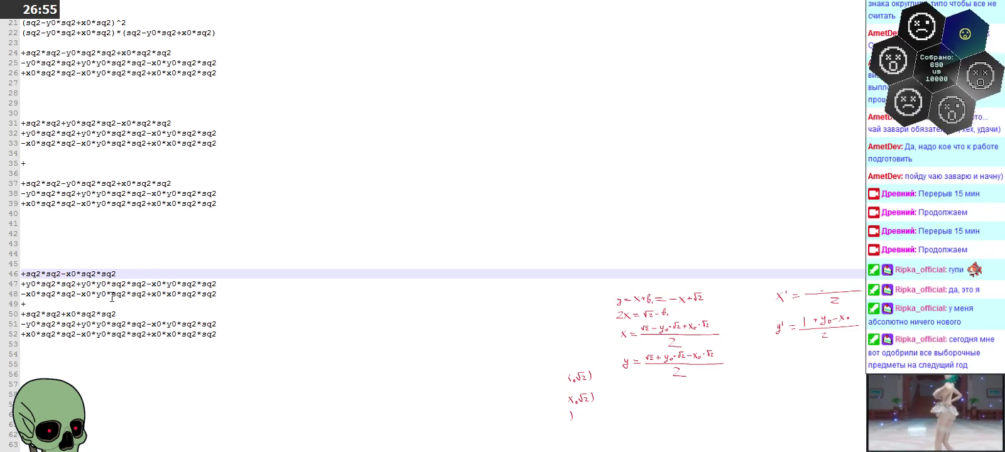
pyautogui.moveTo(61, 274); pyautogui.dragTo(116, 273)
pyautogui.press('BackSpace')
pyautogui.moveTo(61, 314); pyautogui.dragTo(116, 314)
pyautogui.press('BackSpace')
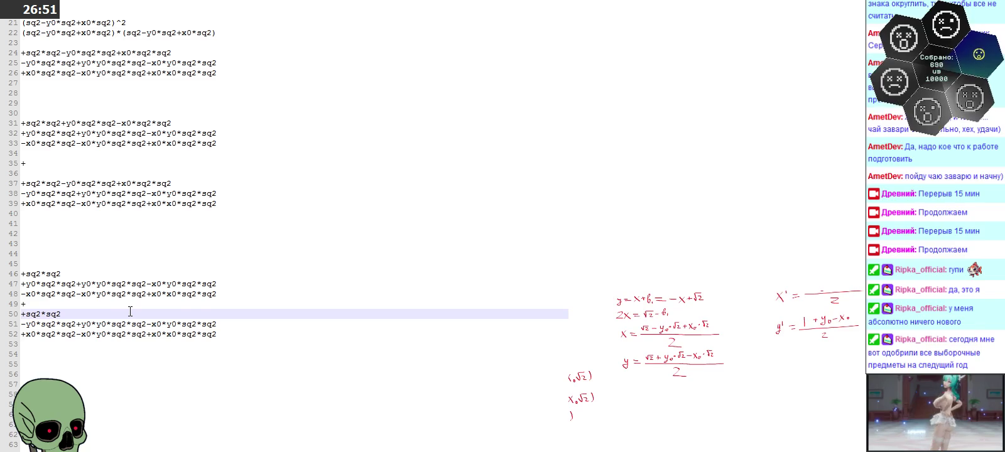
# - Delete the remaining linear y0 terms on lines 47 and 51 and x0 terms on lines 52 and 48
pyautogui.moveTo(76, 284); pyautogui.dragTo(2, 283)
pyautogui.press('BackSpace')
pyautogui.moveTo(76, 324); pyautogui.dragTo(2, 324)
pyautogui.press('BackSpace')
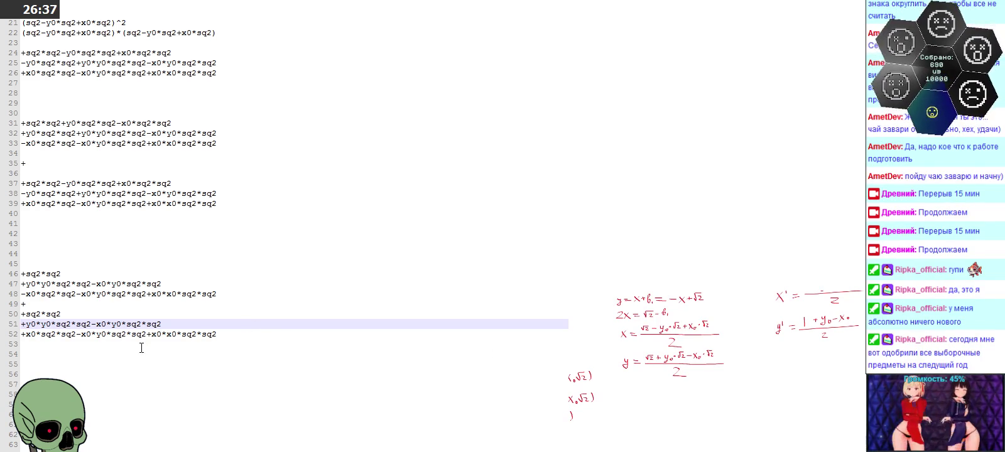
pyautogui.moveTo(76, 334); pyautogui.dragTo(79, 344)
pyautogui.click(76, 334)
pyautogui.hotkey('shift', 'Home')
pyautogui.press('BackSpace')
pyautogui.click(74, 298)
pyautogui.hotkey('shift', 'Home')
pyautogui.press('BackSpace')
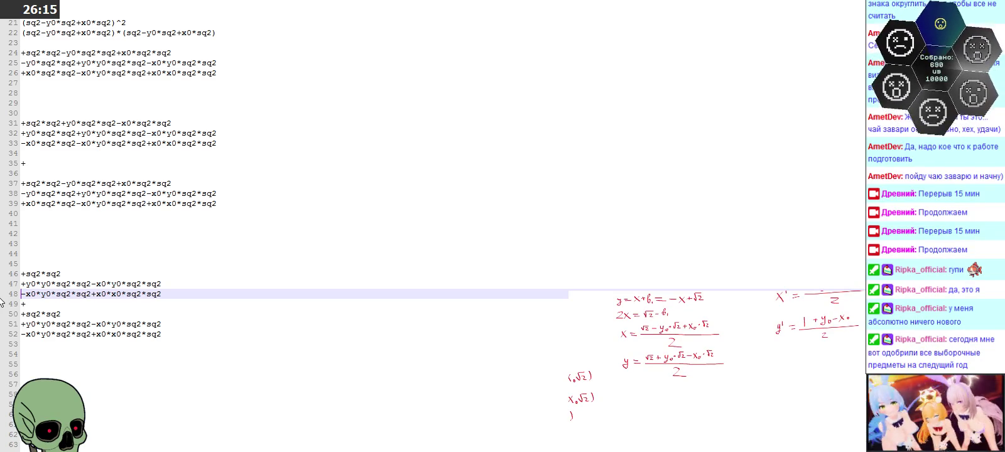
pyautogui.click(25, 274)
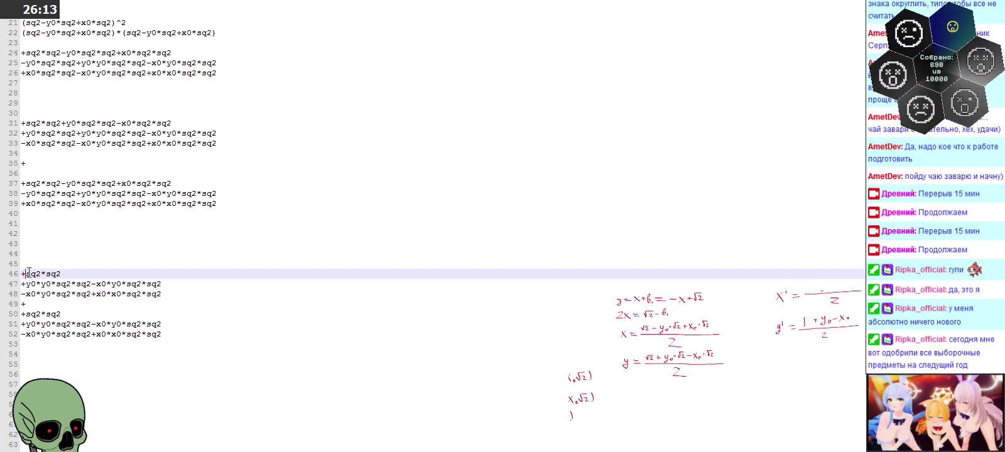
# - Double the sq2*sq2, y0*y0 and x0*y0 terms and delete their duplicates on lines 50–51
pyautogui.write('2*')
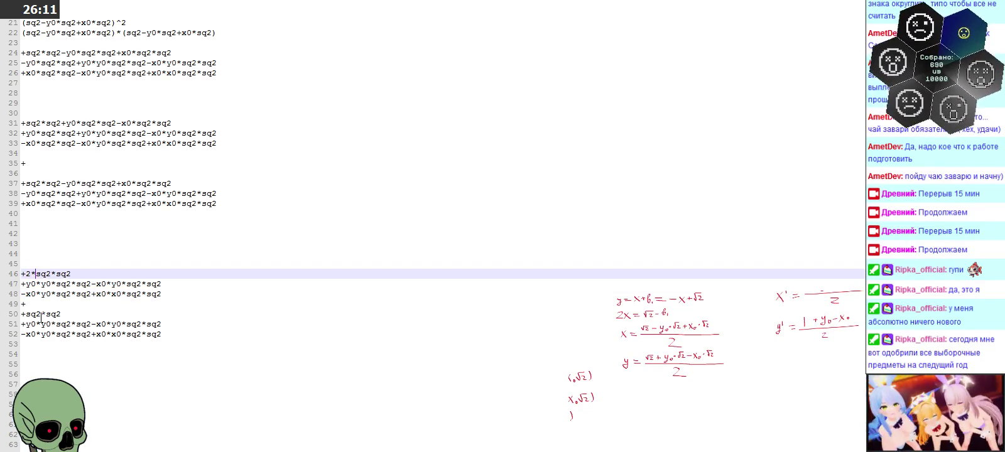
pyautogui.moveTo(68, 316); pyautogui.dragTo(15, 317)
pyautogui.press('BackSpace')
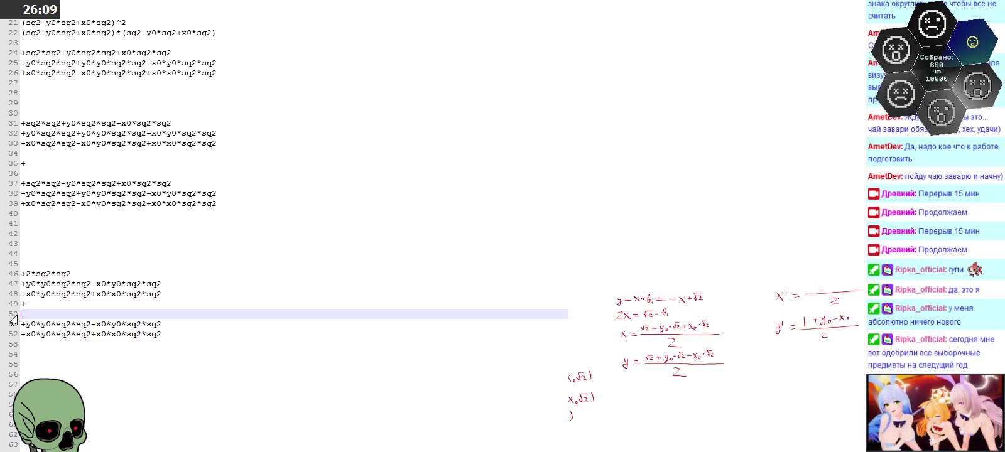
pyautogui.click(26, 284)
pyautogui.write('2*')
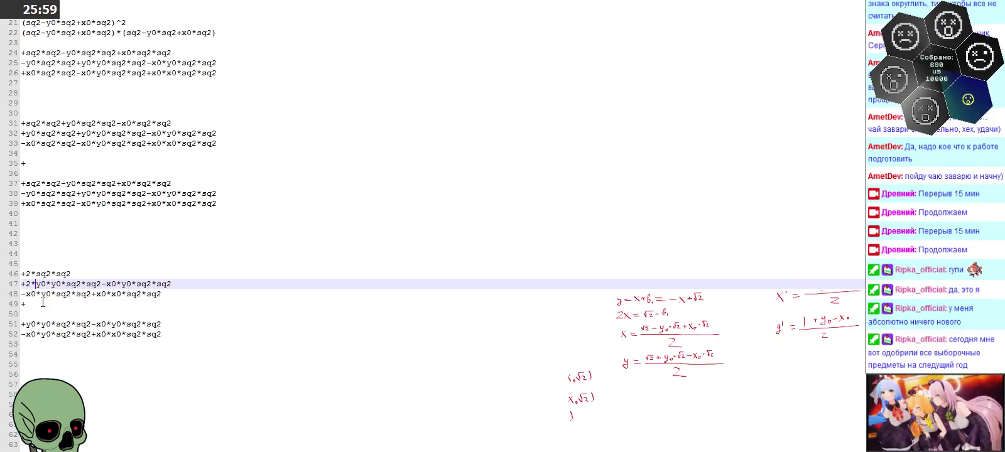
pyautogui.moveTo(91, 327); pyautogui.dragTo(2, 324)
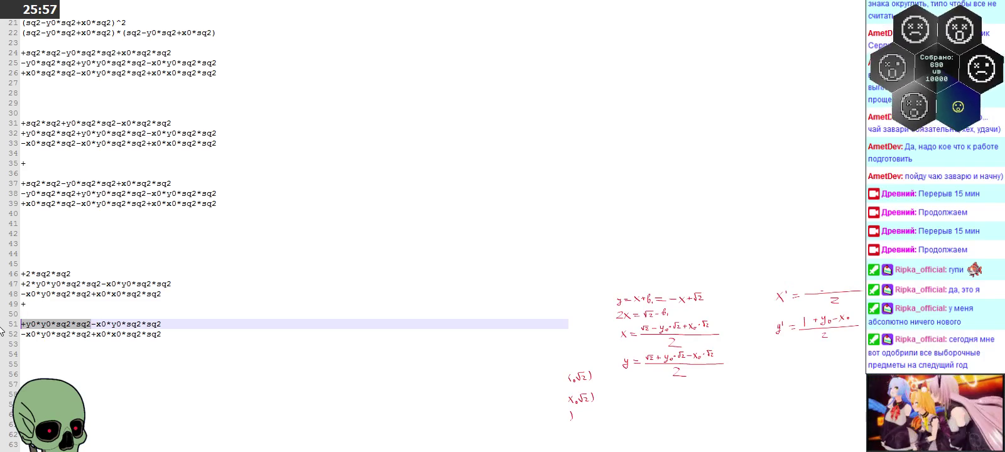
pyautogui.press('BackSpace')
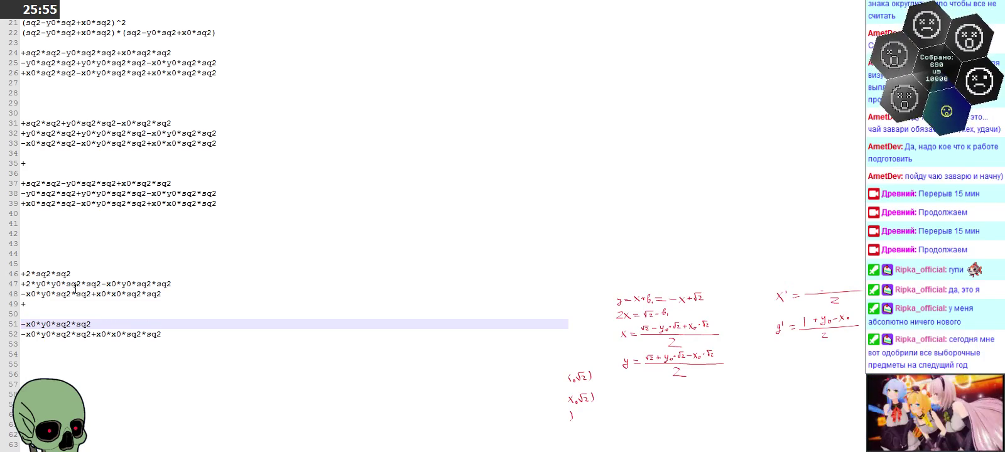
pyautogui.click(110, 284)
pyautogui.write('2*')
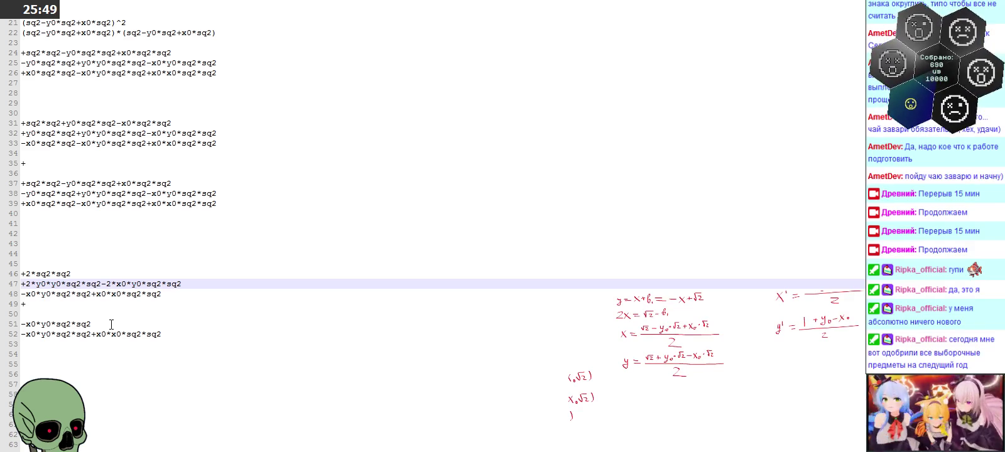
pyautogui.moveTo(111, 324); pyautogui.dragTo(16, 325)
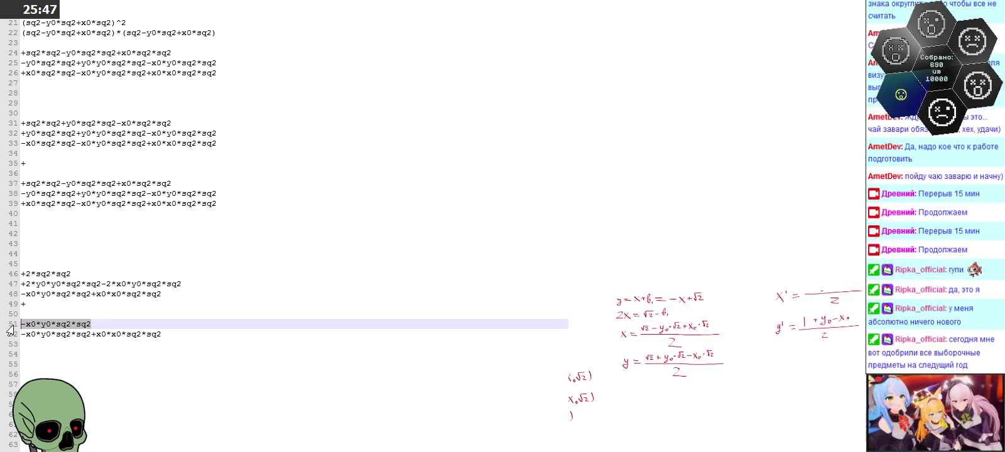
pyautogui.press('BackSpace')
# - Double the x0*x0 term, make the x0*y0 coefficient 4, and join everything onto line 46
pyautogui.click(28, 295)
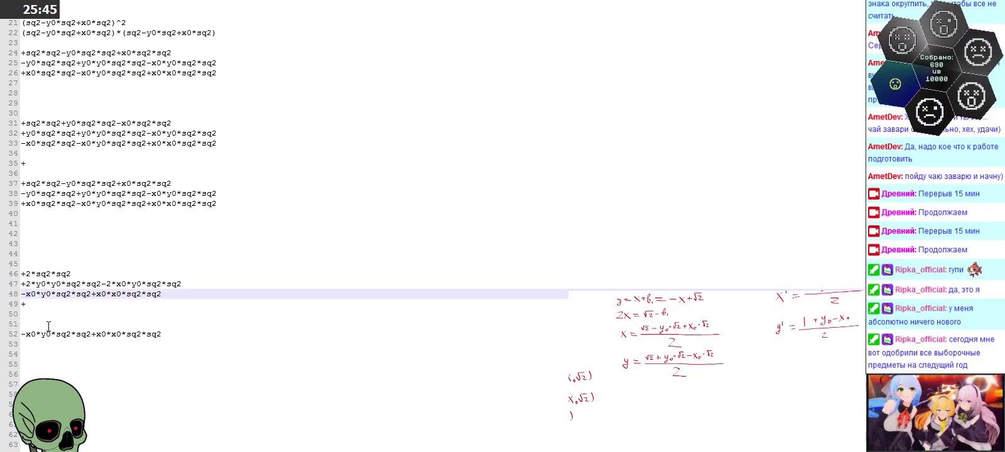
pyautogui.write('2*')
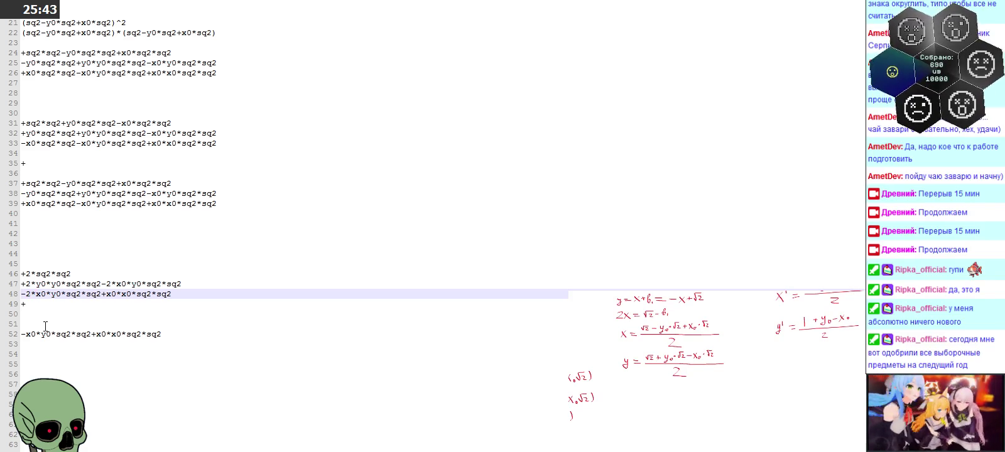
pyautogui.click(105, 294)
pyautogui.write('2*')
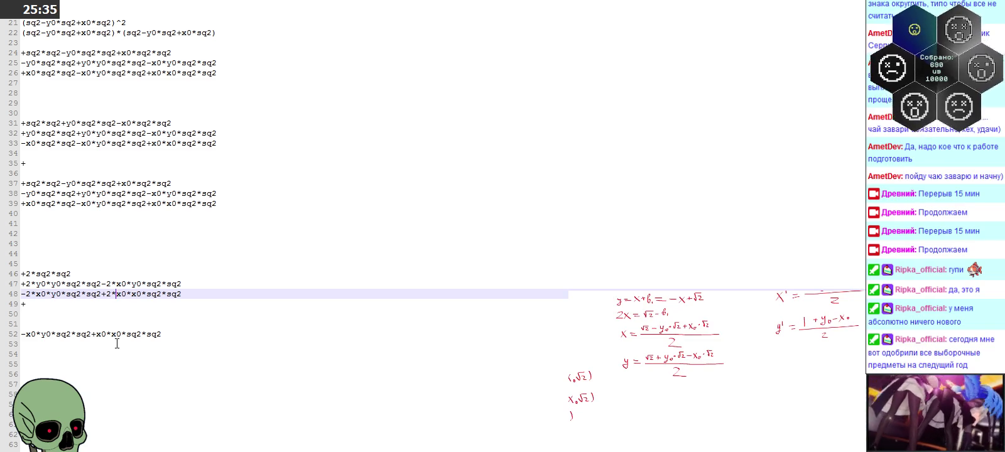
pyautogui.moveTo(162, 334); pyautogui.dragTo(2, 333)
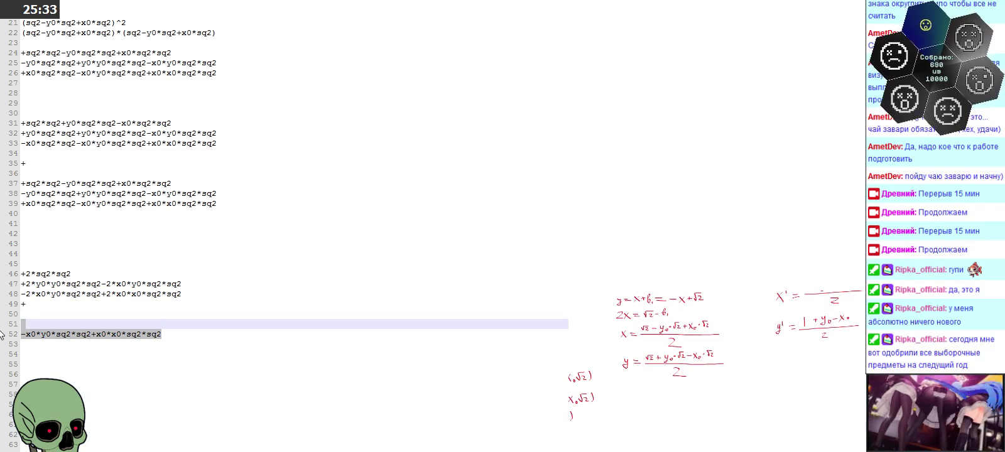
pyautogui.press('BackSpace')
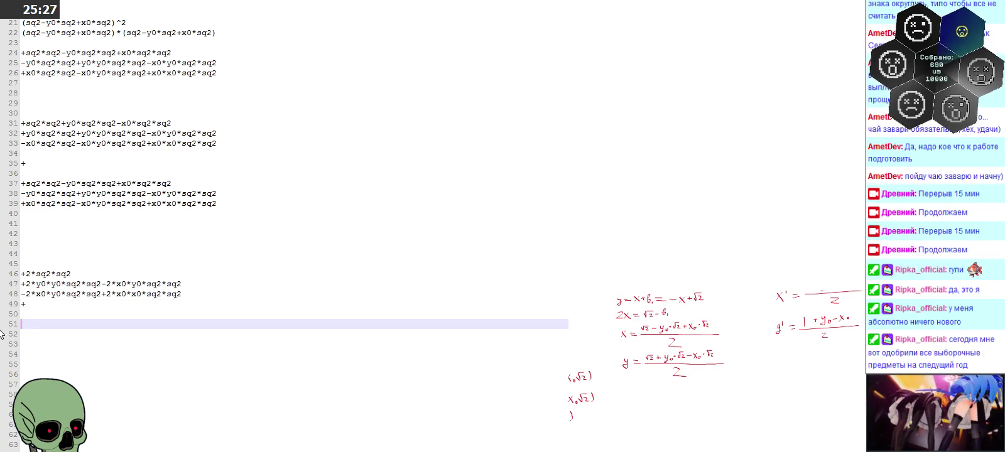
pyautogui.doubleClick(107, 284)
pyautogui.write('4')
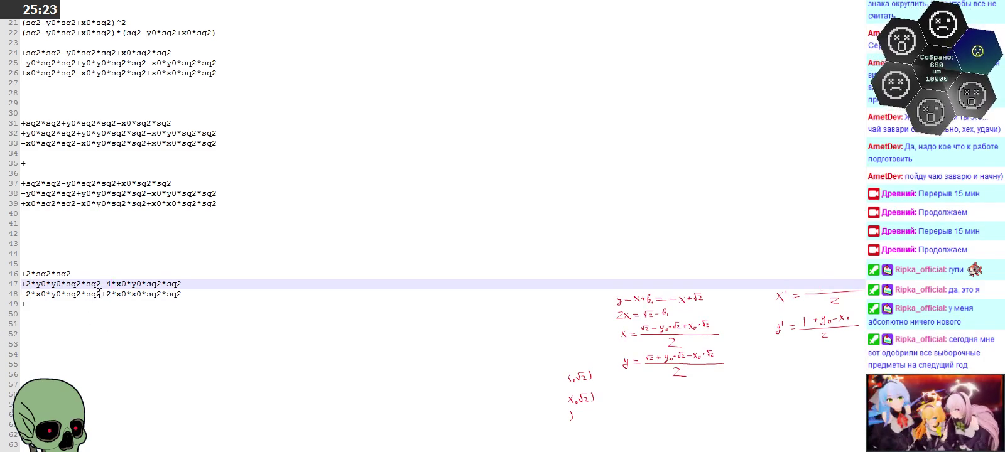
pyautogui.moveTo(97, 294); pyautogui.dragTo(21, 294)
pyautogui.press('BackSpace')
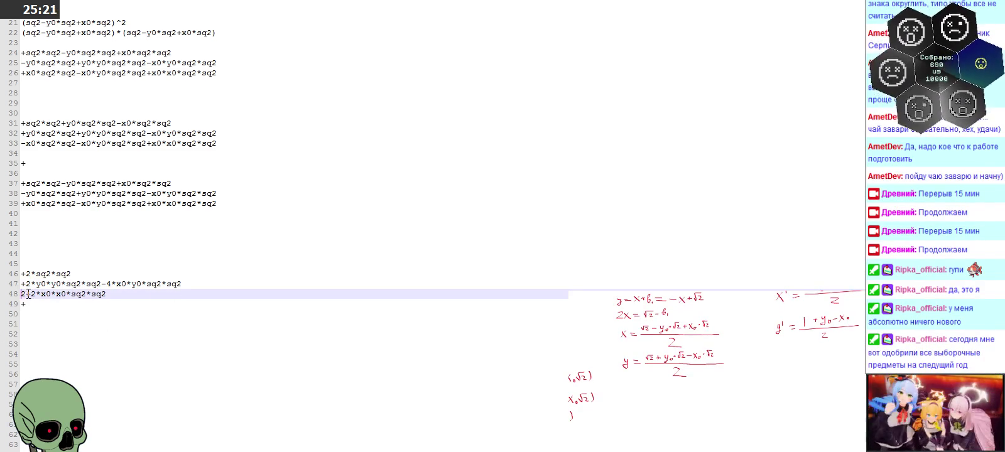
pyautogui.press('Delete')
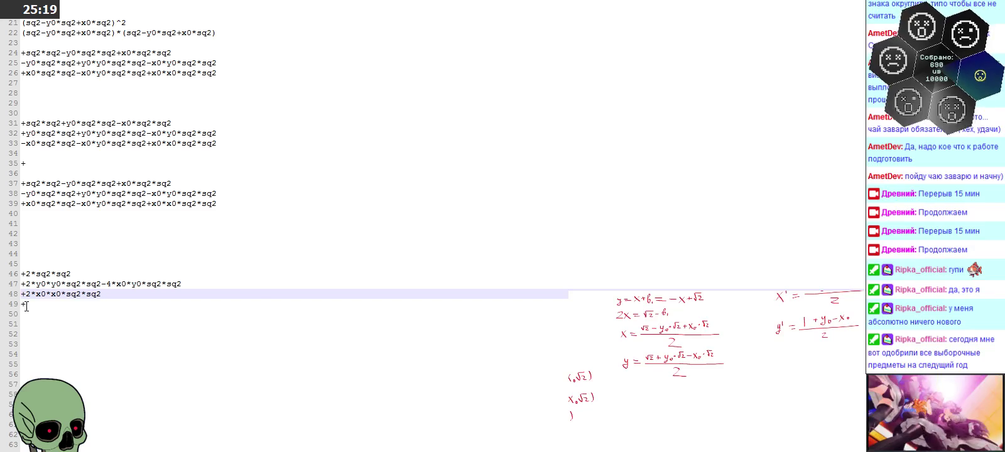
pyautogui.press('BackSpace')
pyautogui.press('BackSpace')
# - Add the divisor below line 46 and halve each term to +sq2*sq2+y0*y0*sq2*sq2-2*x0*y0*sq2*sq2+x0*x0*sq2*sq2
pyautogui.click(38, 286)
pyautogui.press('BackSpace')
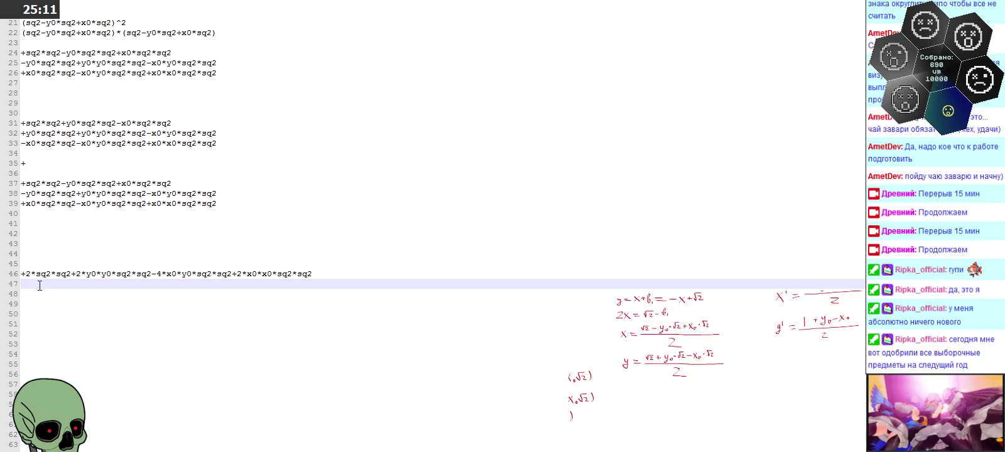
pyautogui.write('/4')
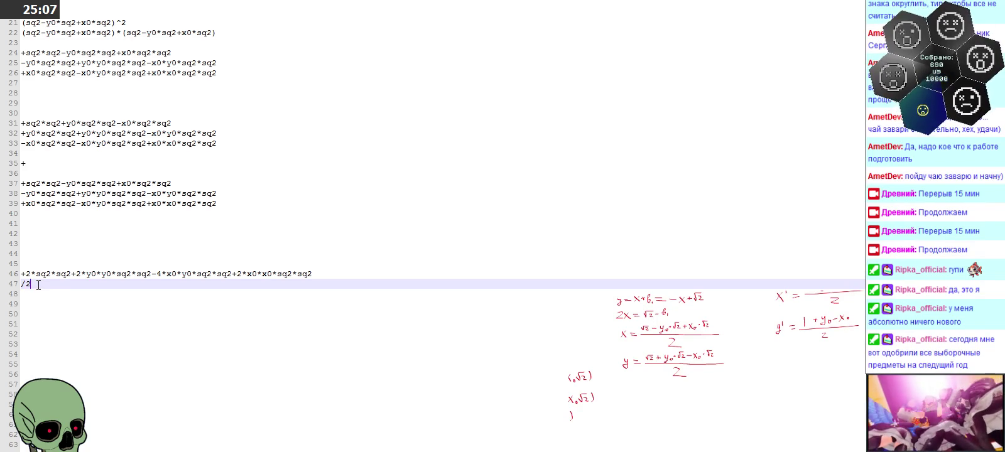
pyautogui.click(36, 274)
pyautogui.press('BackSpace')
pyautogui.press('BackSpace')
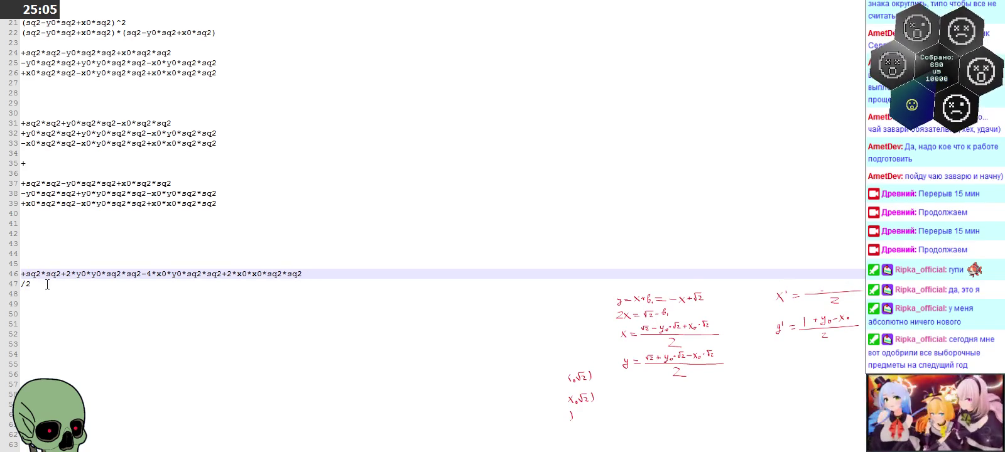
pyautogui.click(76, 275)
pyautogui.press('BackSpace')
pyautogui.press('BackSpace')
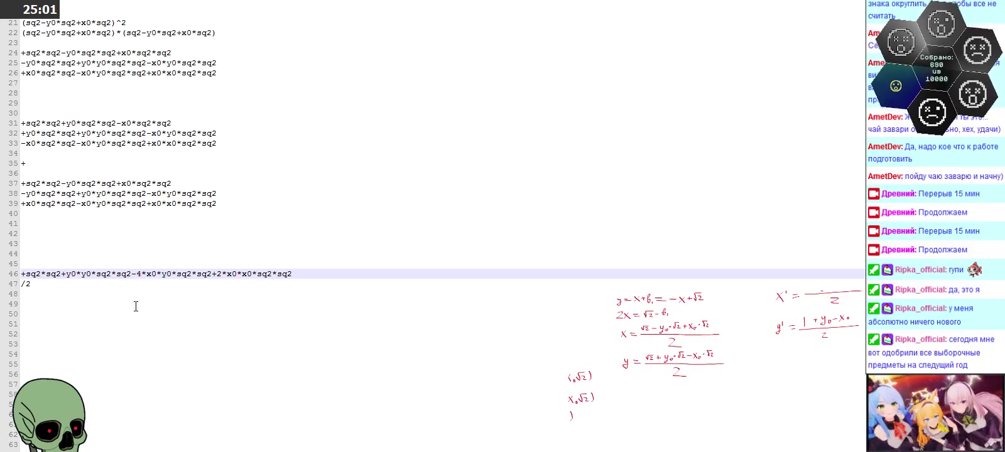
pyautogui.press('BackSpace')
pyautogui.write('2')
pyautogui.press('Right')
pyautogui.press('Right')
pyautogui.press('Right')
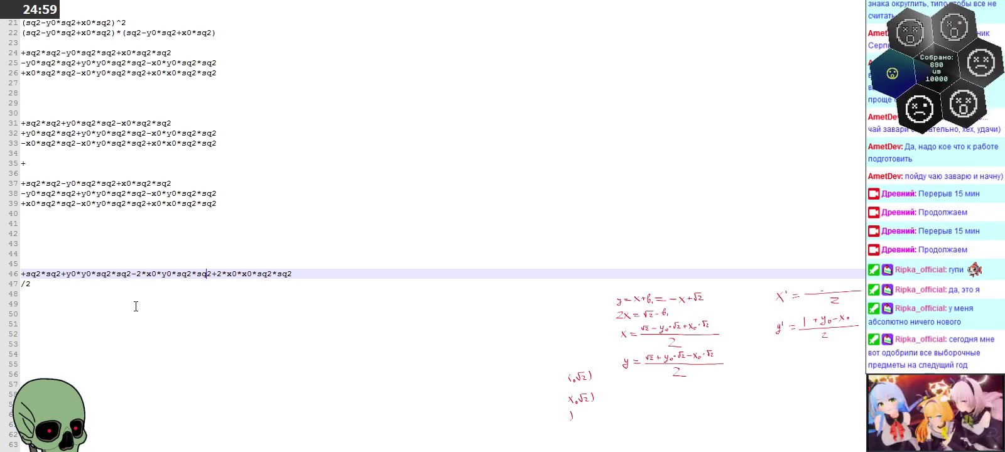
pyautogui.press('BackSpace')
pyautogui.press('BackSpace')
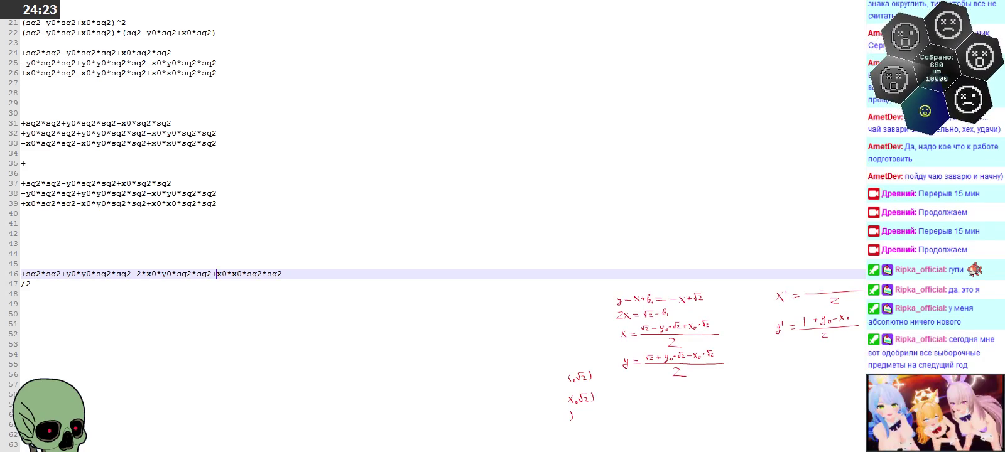
pyautogui.hotkey('alt', 'Tab')
# - Zoom in on the nested-squares fractal drawing and its handwritten notes
pyautogui.scroll(-2, 310, 344)
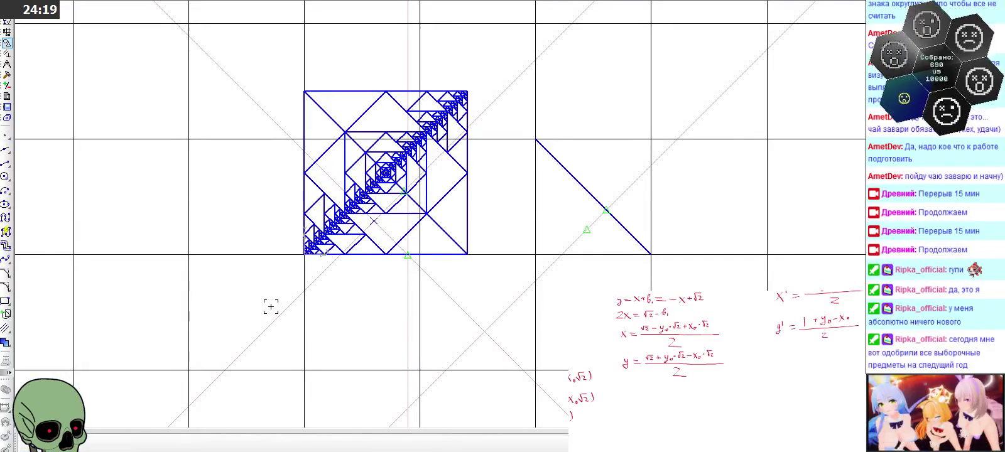
pyautogui.scroll(1, 320, 204)
pyautogui.scroll(2, 321, 204)
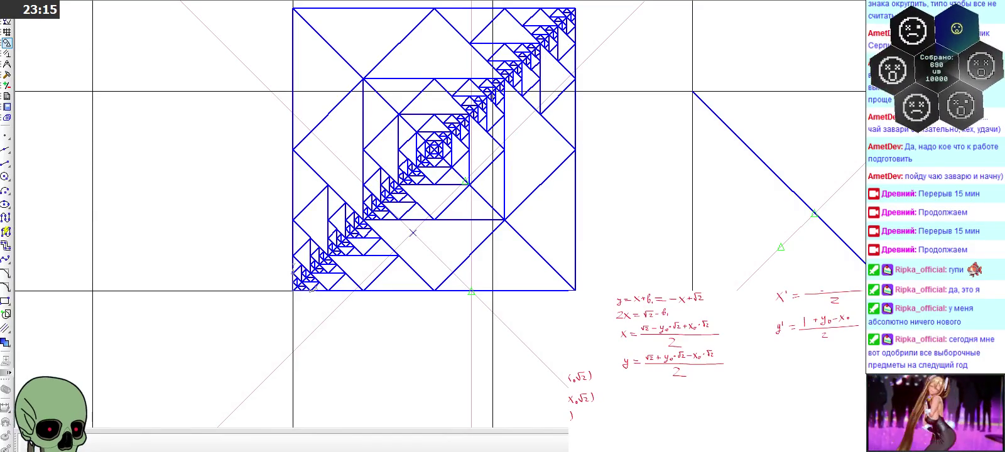
# - Erase the old notes and handwrite √((x₁−x₀)²+(y−y₀)²) in red beside the fractal
pyautogui.moveTo(591, 290); pyautogui.dragTo(741, 361)
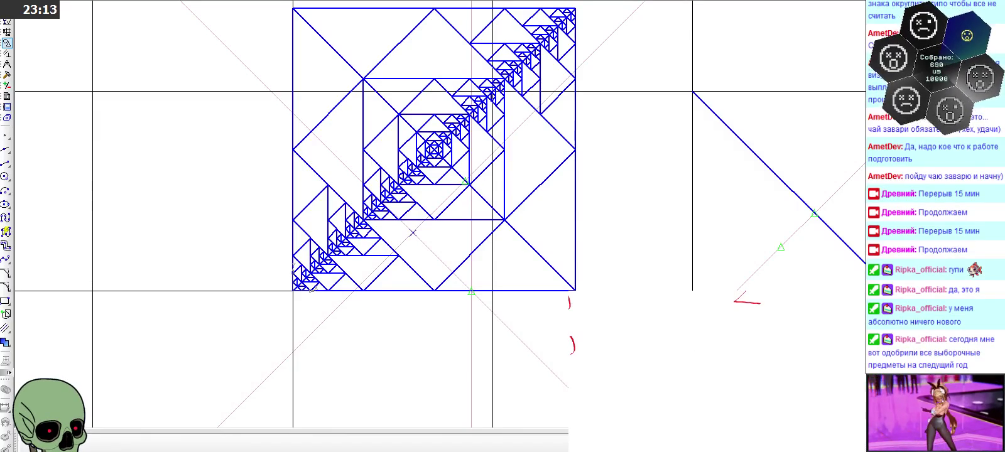
pyautogui.moveTo(623, 387)
pyautogui.mouseDown()
pyautogui.moveTo(683, 349)
pyautogui.moveTo(763, 346)
pyautogui.mouseUp()
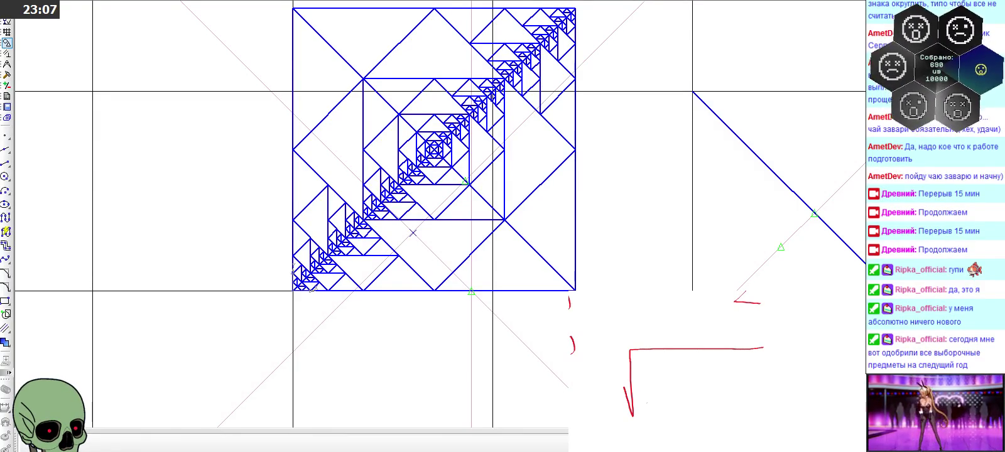
pyautogui.moveTo(650, 386); pyautogui.dragTo(661, 400)
pyautogui.moveTo(660, 384)
pyautogui.mouseDown()
pyautogui.moveTo(650, 400)
pyautogui.moveTo(694, 396)
pyautogui.mouseUp()
pyautogui.moveTo(699, 381)
pyautogui.mouseDown()
pyautogui.moveTo(700, 398)
pyautogui.moveTo(649, 403)
pyautogui.mouseUp()
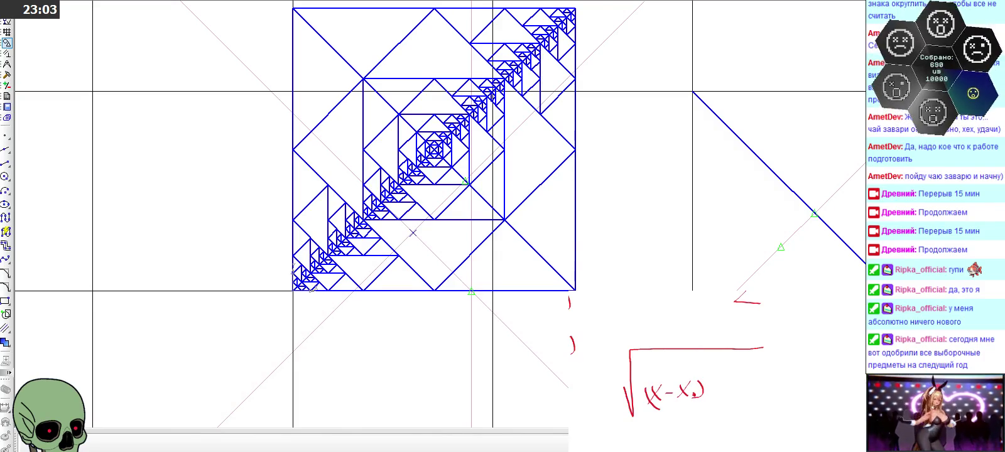
pyautogui.moveTo(709, 388); pyautogui.dragTo(739, 391)
pyautogui.moveTo(743, 384)
pyautogui.mouseDown()
pyautogui.moveTo(737, 402)
pyautogui.moveTo(752, 390)
pyautogui.moveTo(777, 397)
pyautogui.moveTo(783, 379)
pyautogui.mouseUp()
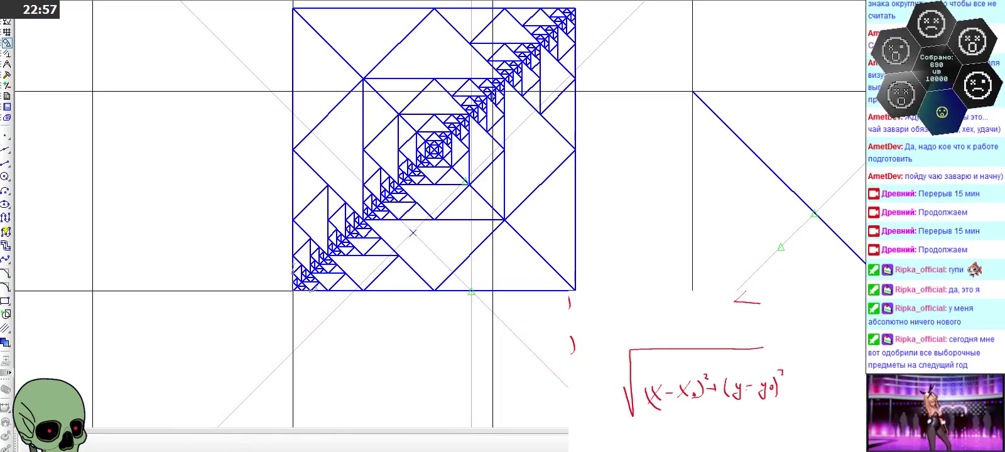
pyautogui.moveTo(663, 396); pyautogui.dragTo(661, 404)
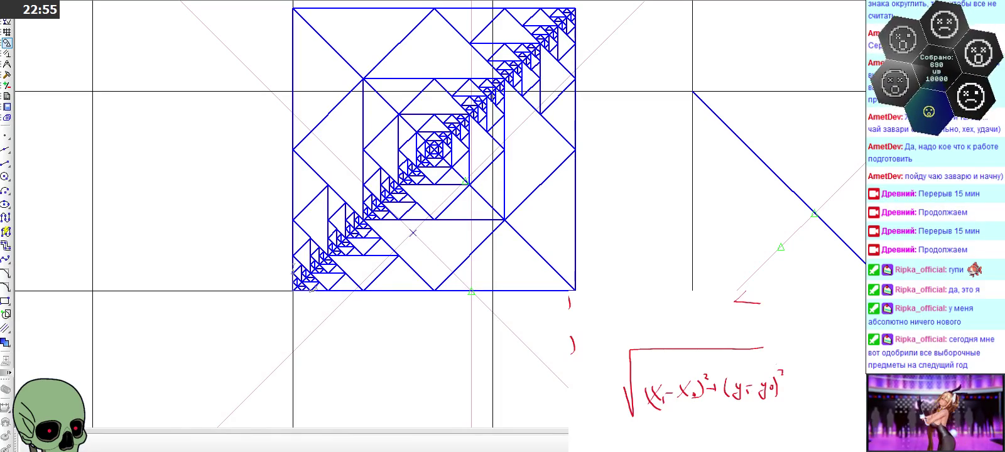
pyautogui.moveTo(761, 346); pyautogui.dragTo(799, 361)
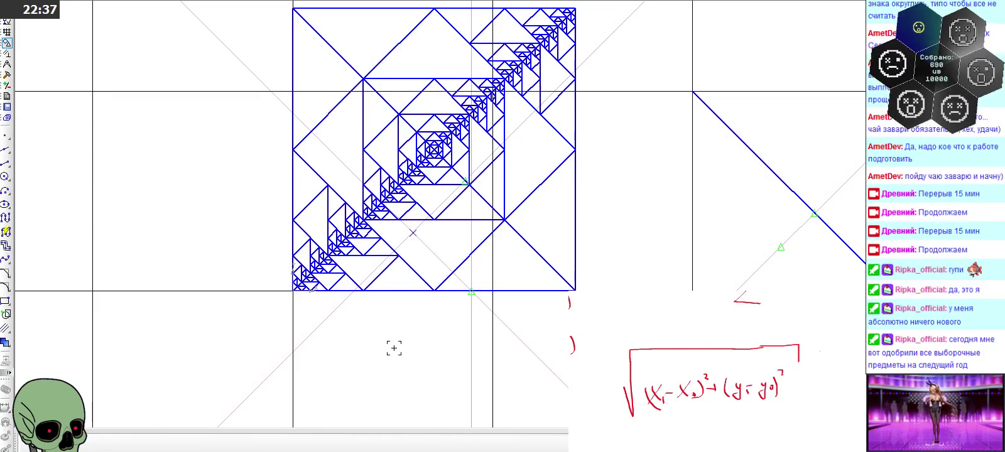
pyautogui.hotkey('alt', 'Tab')
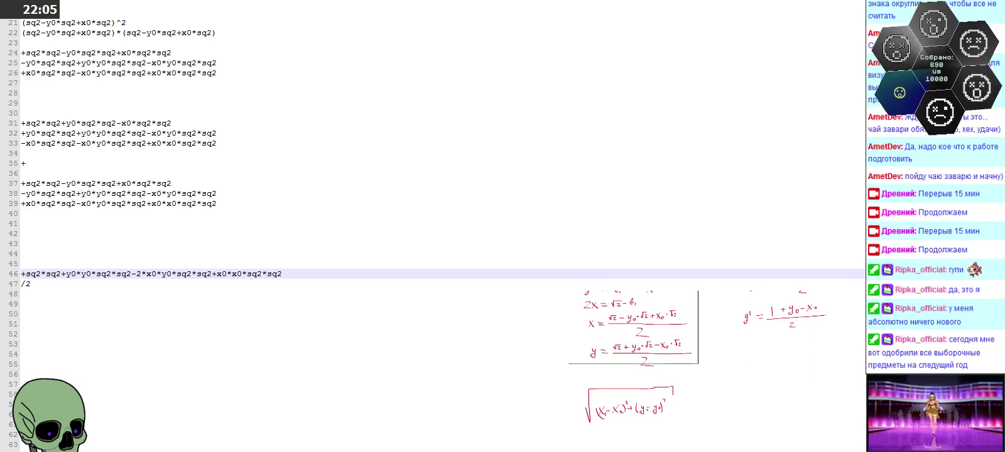
# - Copy the handwritten x fraction and add √2 in front of its numerator
pyautogui.keyDown('ctrl'); pyautogui.moveTo(635, 323); pyautogui.dragTo(761, 382); pyautogui.keyUp('ctrl')
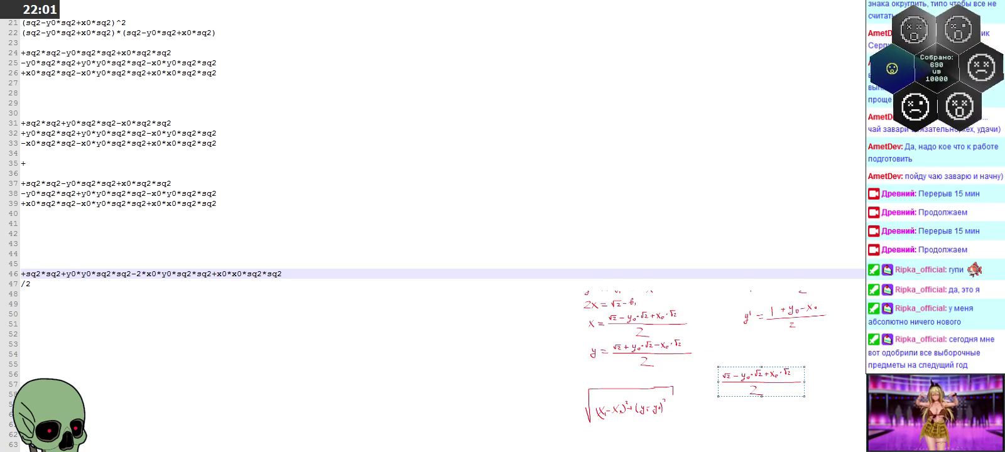
pyautogui.hscroll(2, 695, 361)
pyautogui.press('Escape')
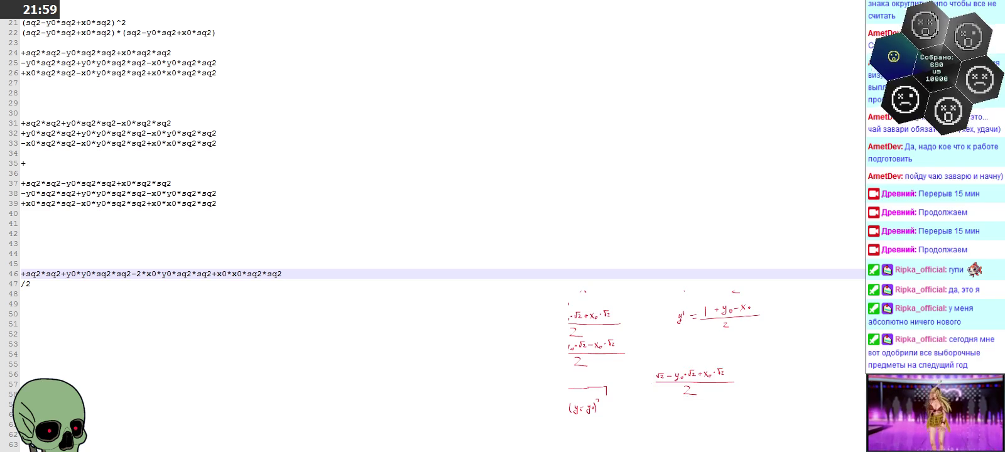
pyautogui.moveTo(740, 381); pyautogui.dragTo(770, 372)
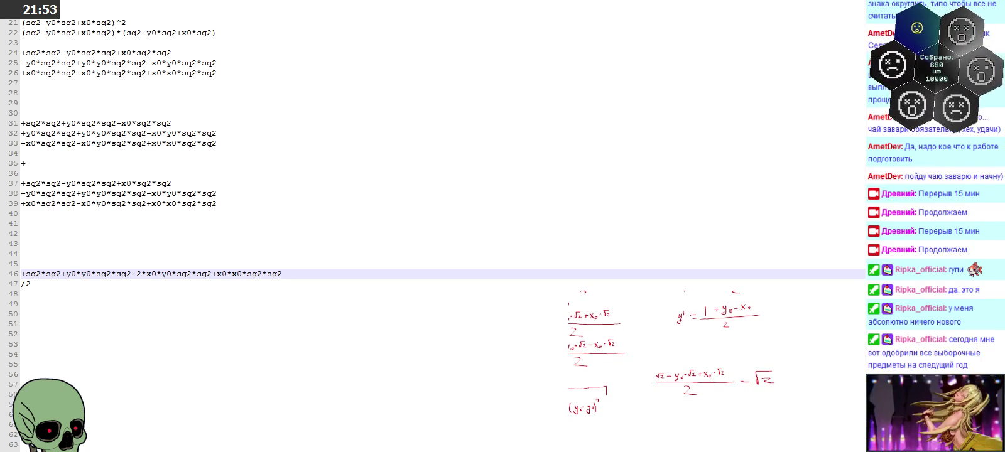
pyautogui.moveTo(639, 344); pyautogui.dragTo(788, 427)
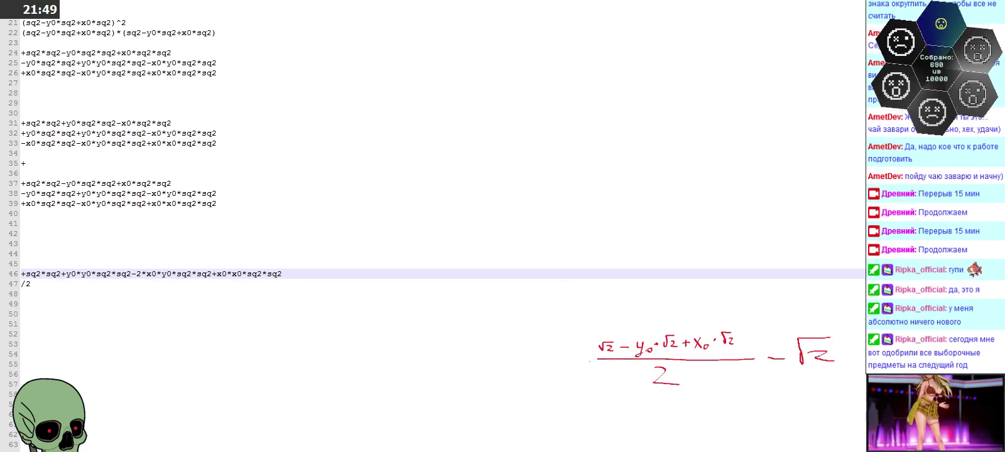
pyautogui.hotkey('ctrl', 'z')
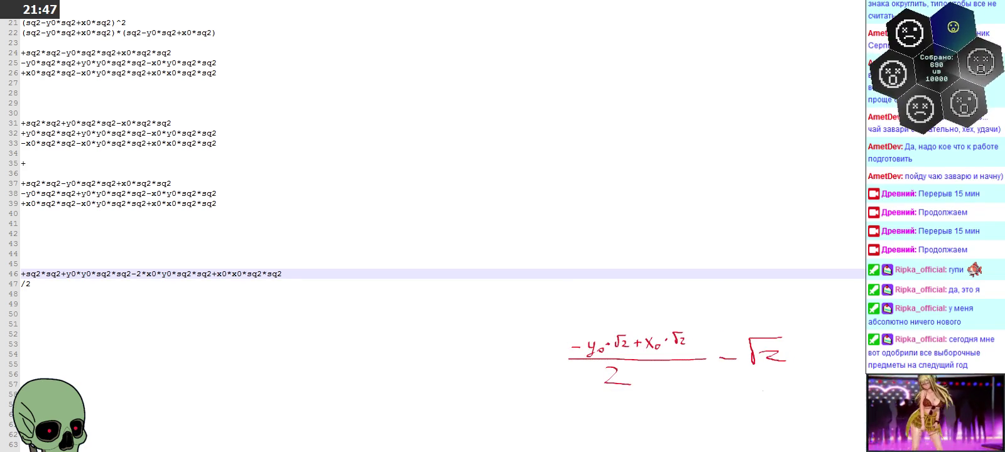
pyautogui.moveTo(748, 369)
pyautogui.mouseDown()
pyautogui.moveTo(775, 370)
pyautogui.moveTo(761, 386)
pyautogui.moveTo(779, 389)
pyautogui.moveTo(748, 353)
pyautogui.moveTo(748, 363)
pyautogui.mouseUp()
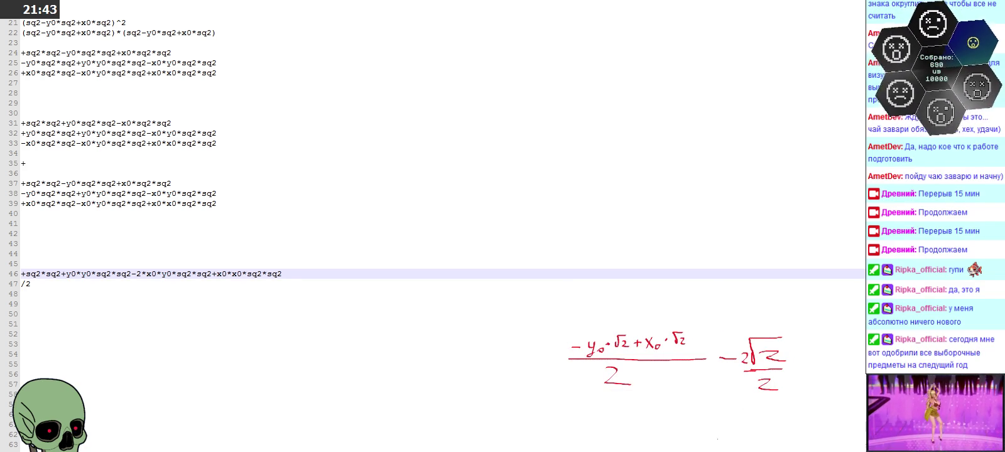
pyautogui.moveTo(550, 346); pyautogui.dragTo(565, 339)
pyautogui.moveTo(541, 361); pyautogui.dragTo(597, 361)
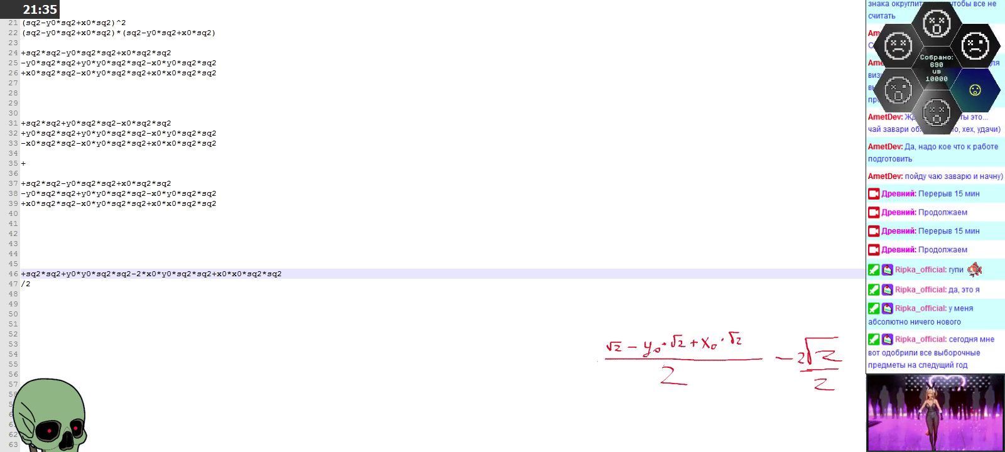
# - Write (−√2 − y₀√2 + x₀√2)/2 below it, then lasso-select the first handwritten fraction
pyautogui.scroll(-2, 600, 371)
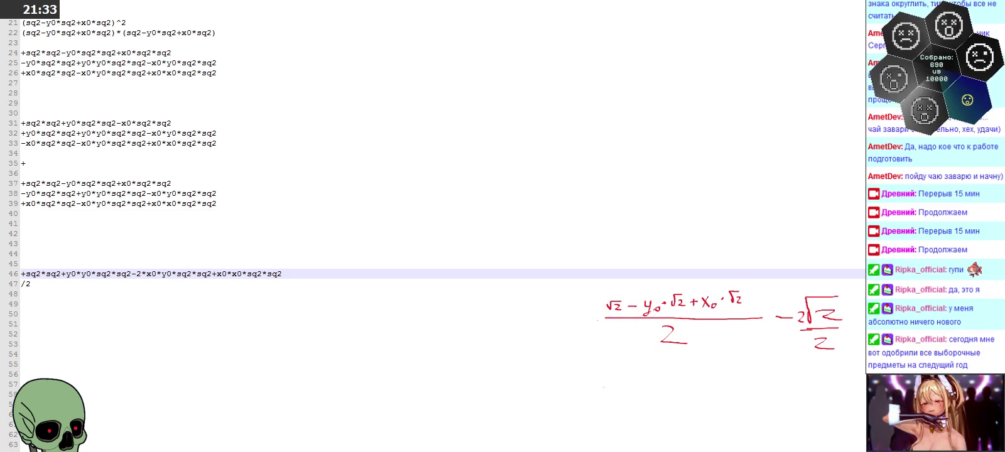
pyautogui.moveTo(615, 386)
pyautogui.mouseDown()
pyautogui.moveTo(622, 372)
pyautogui.moveTo(636, 373)
pyautogui.moveTo(631, 391)
pyautogui.moveTo(675, 387)
pyautogui.mouseUp()
pyautogui.moveTo(681, 377); pyautogui.dragTo(667, 401)
pyautogui.moveTo(683, 392)
pyautogui.mouseDown()
pyautogui.moveTo(709, 377)
pyautogui.moveTo(710, 391)
pyautogui.moveTo(744, 391)
pyautogui.moveTo(734, 392)
pyautogui.mouseUp()
pyautogui.moveTo(751, 385)
pyautogui.mouseDown()
pyautogui.moveTo(767, 390)
pyautogui.moveTo(785, 375)
pyautogui.moveTo(788, 391)
pyautogui.mouseUp()
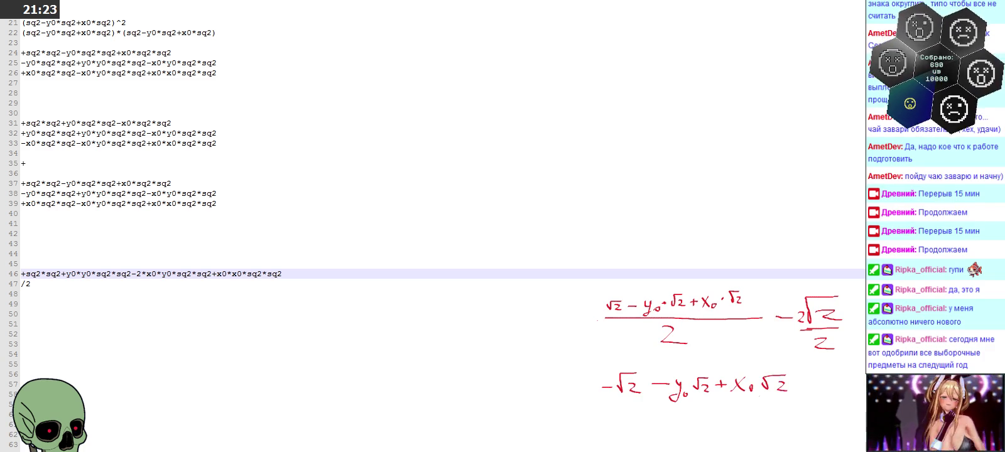
pyautogui.moveTo(607, 405); pyautogui.dragTo(798, 396)
pyautogui.moveTo(703, 413); pyautogui.dragTo(720, 421)
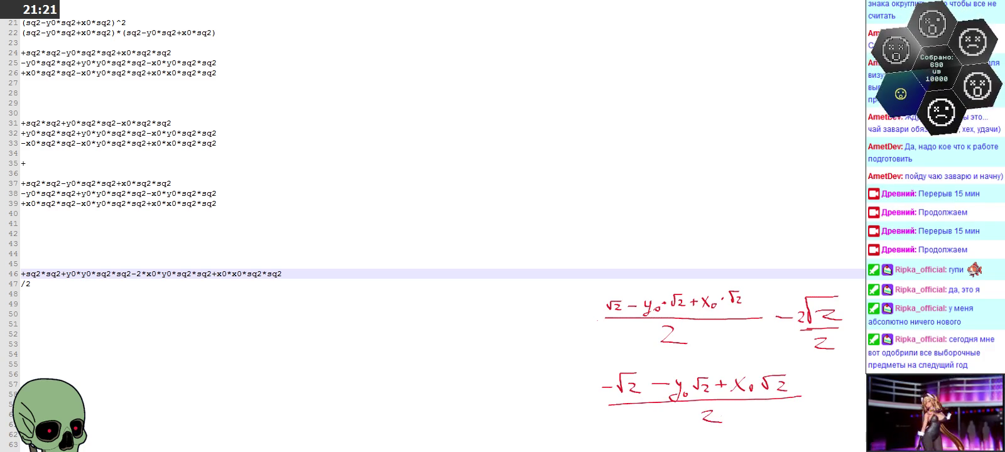
pyautogui.keyDown('ctrl'); pyautogui.scroll(-2, 573, 371); pyautogui.keyUp('ctrl')
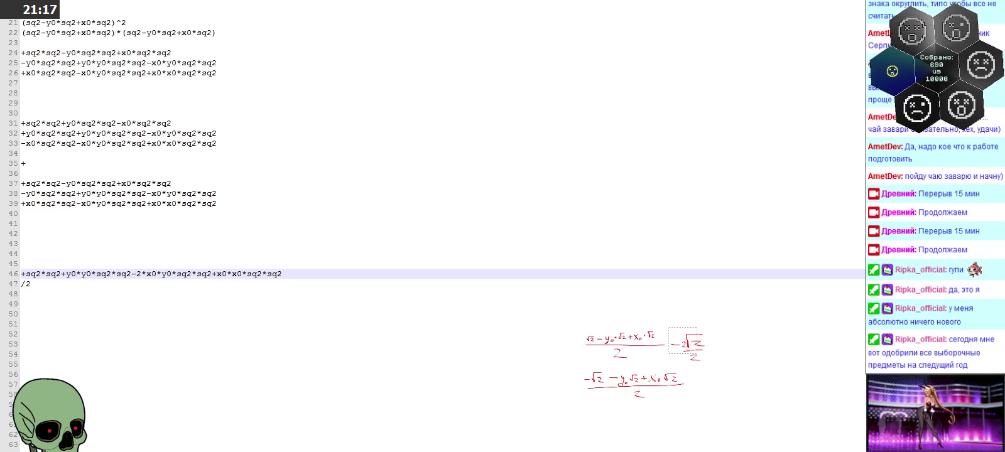
pyautogui.moveTo(576, 326); pyautogui.dragTo(719, 367)
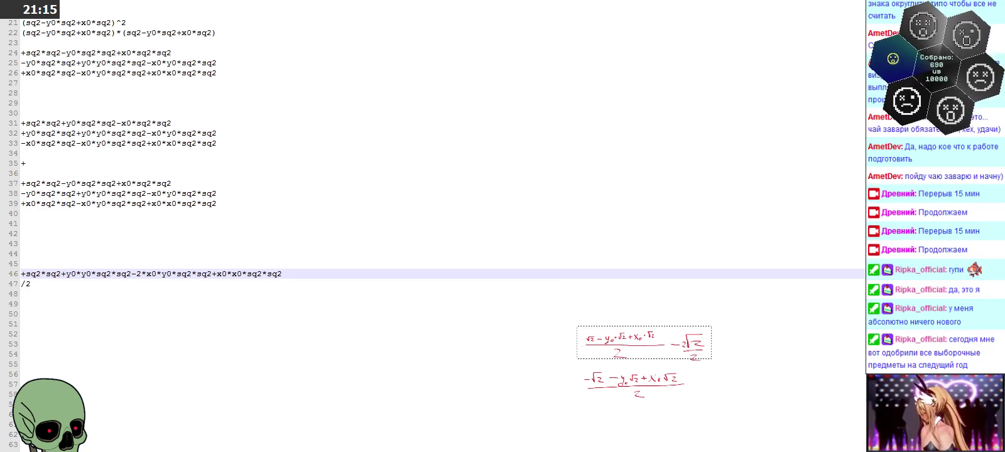
# - Delete the first fraction and square the new one: ((−√2 − y₀√2 + x₀√2)/2)²
pyautogui.press('Delete')
pyautogui.moveTo(688, 370); pyautogui.dragTo(688, 398)
pyautogui.moveTo(586, 371); pyautogui.dragTo(586, 403)
pyautogui.moveTo(690, 361)
pyautogui.mouseDown()
pyautogui.moveTo(701, 362)
pyautogui.moveTo(707, 392)
pyautogui.mouseUp()
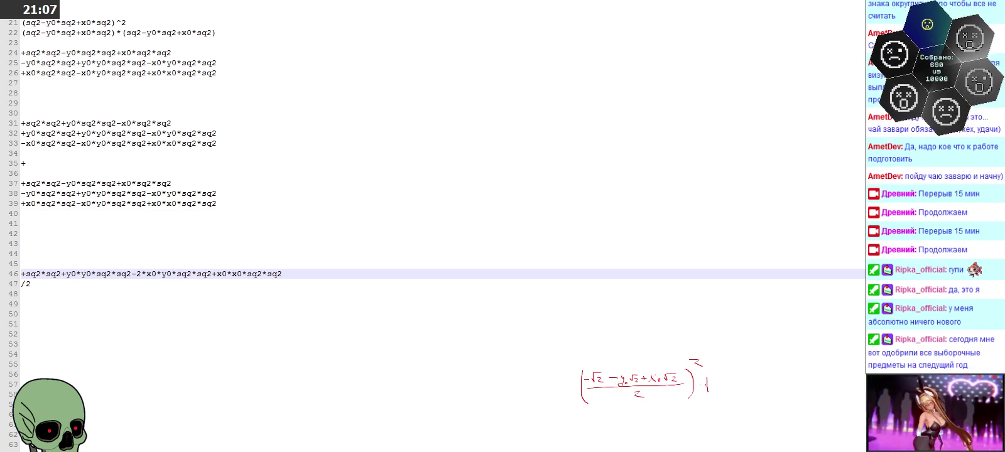
pyautogui.moveTo(646, 383); pyautogui.dragTo(775, 427)
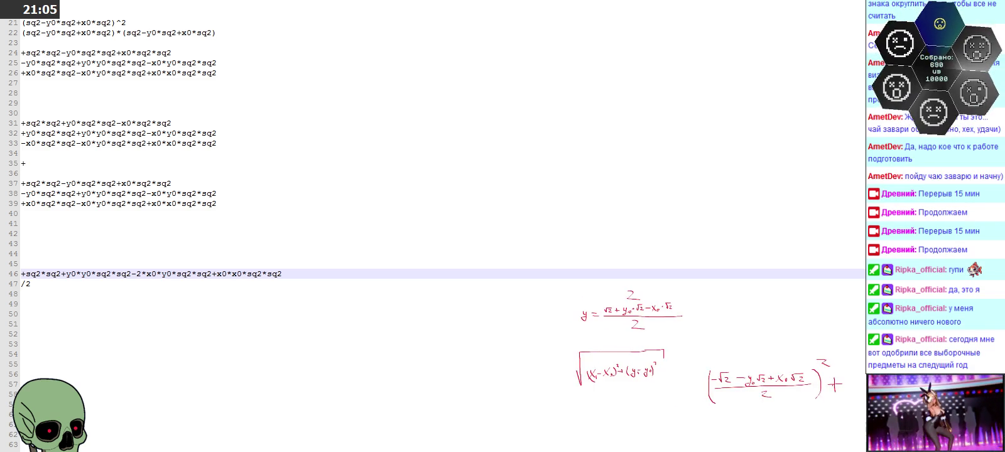
pyautogui.scroll(-2, 709, 371)
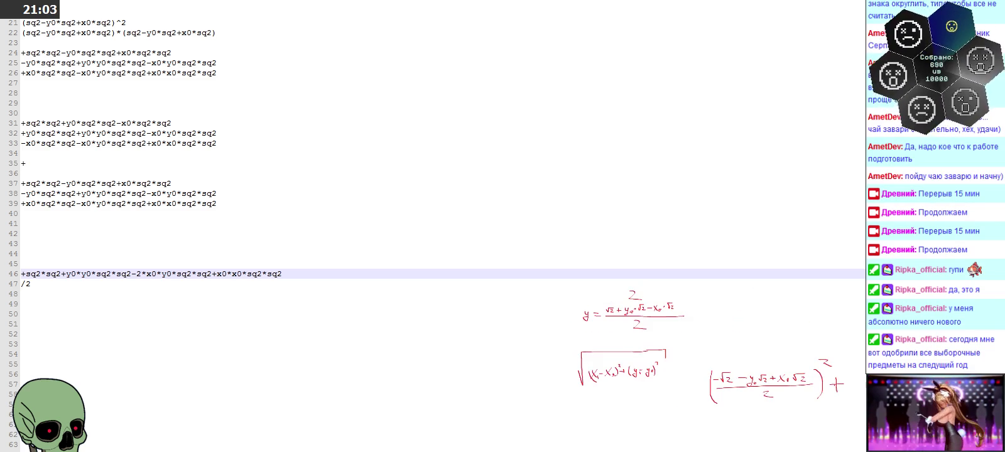
pyautogui.scroll(2, 710, 370)
pyautogui.scroll(-2, 710, 371)
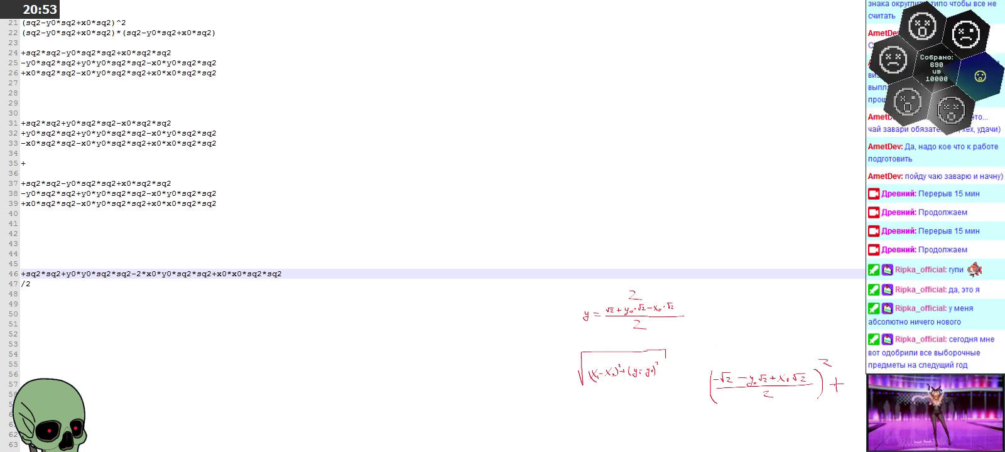
pyautogui.hscroll(3, 705, 347)
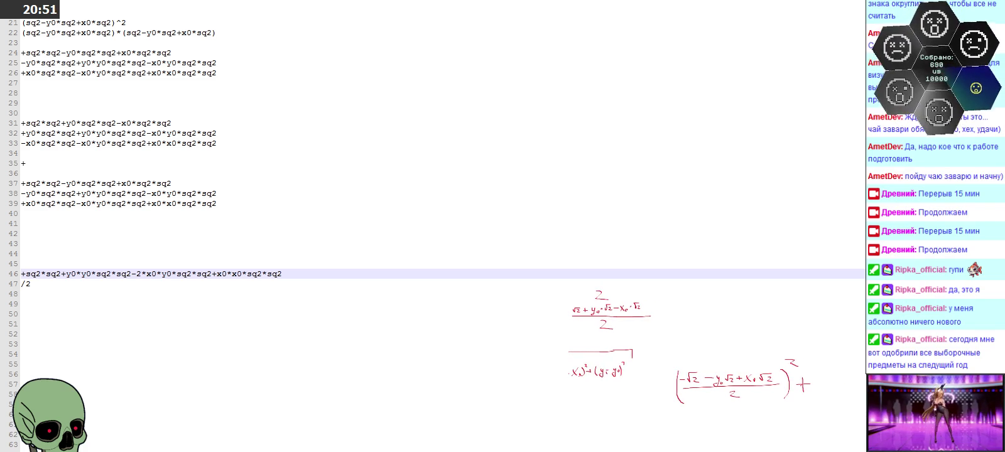
pyautogui.hscroll(-1, 722, 347)
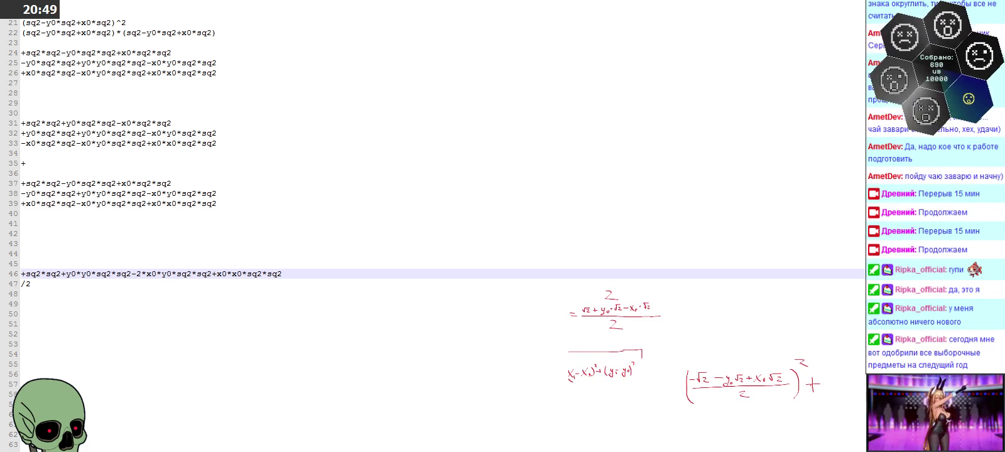
# - Paste the y' fraction after the plus as ((√2 + y₀√2 − x₀√2)/2)², and begin a new line
pyautogui.moveTo(602, 303); pyautogui.dragTo(665, 329)
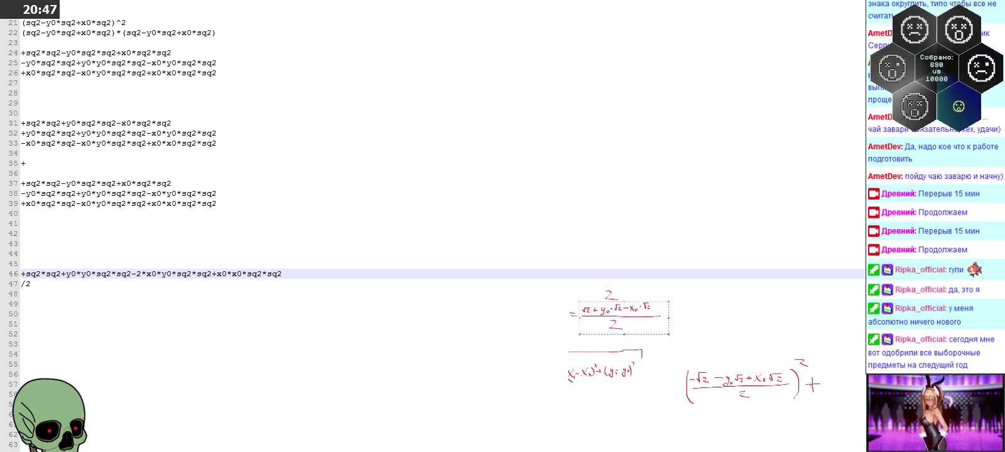
pyautogui.hscroll(3, 659, 352)
pyautogui.hscroll(5, 659, 352)
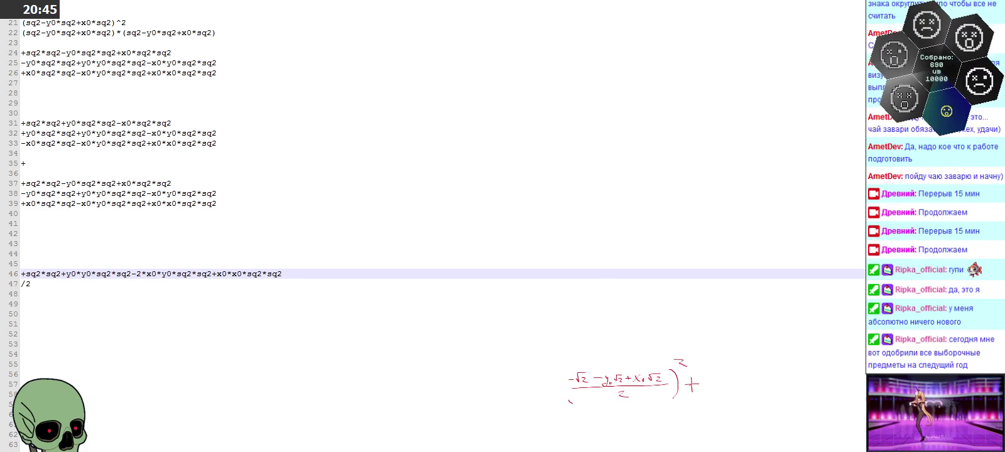
pyautogui.hotkey('ctrl', 'v')
pyautogui.moveTo(606, 308); pyautogui.dragTo(754, 387)
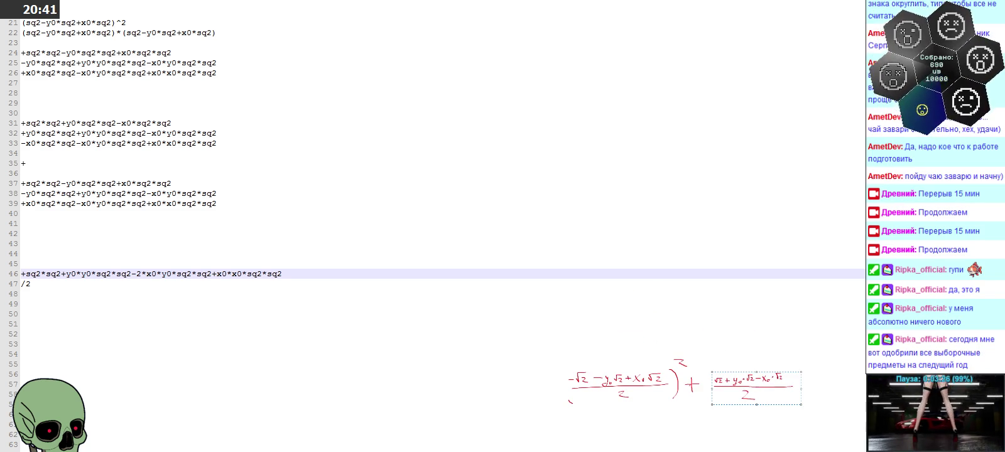
pyautogui.hscroll(1, 659, 383)
pyautogui.press('Escape')
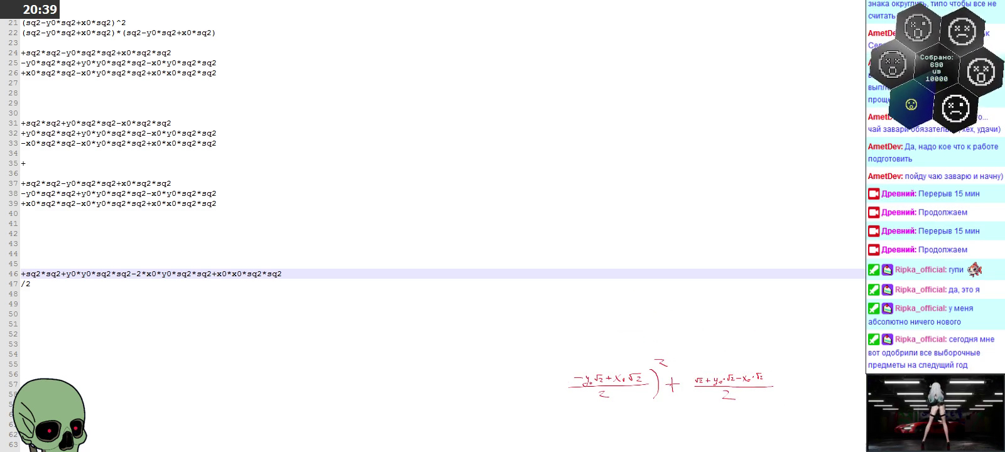
pyautogui.moveTo(691, 374); pyautogui.dragTo(691, 403)
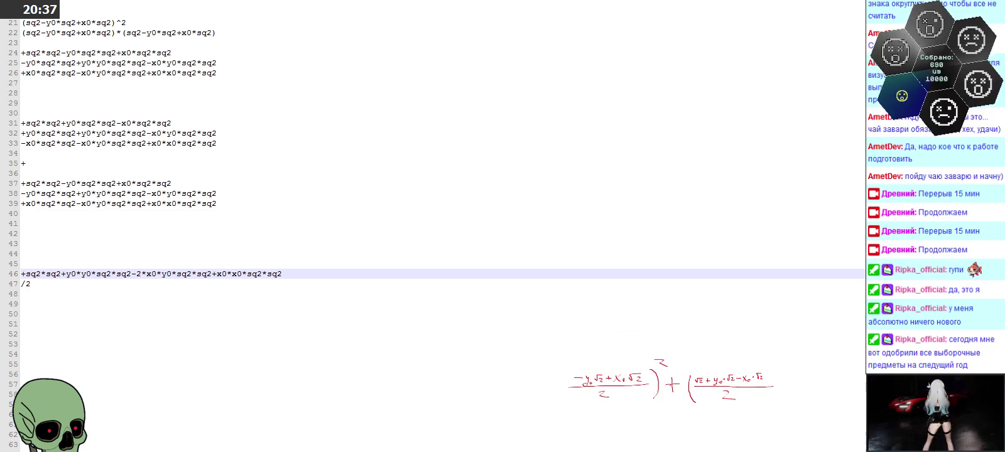
pyautogui.moveTo(772, 369)
pyautogui.mouseDown()
pyautogui.moveTo(774, 405)
pyautogui.moveTo(788, 359)
pyautogui.moveTo(792, 370)
pyautogui.mouseUp()
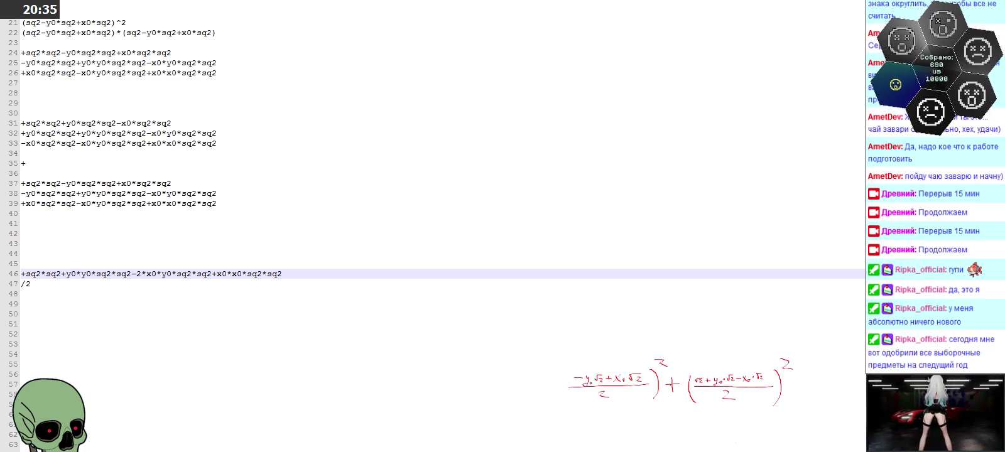
pyautogui.hscroll(-2, 709, 386)
pyautogui.hscroll(-1, 709, 386)
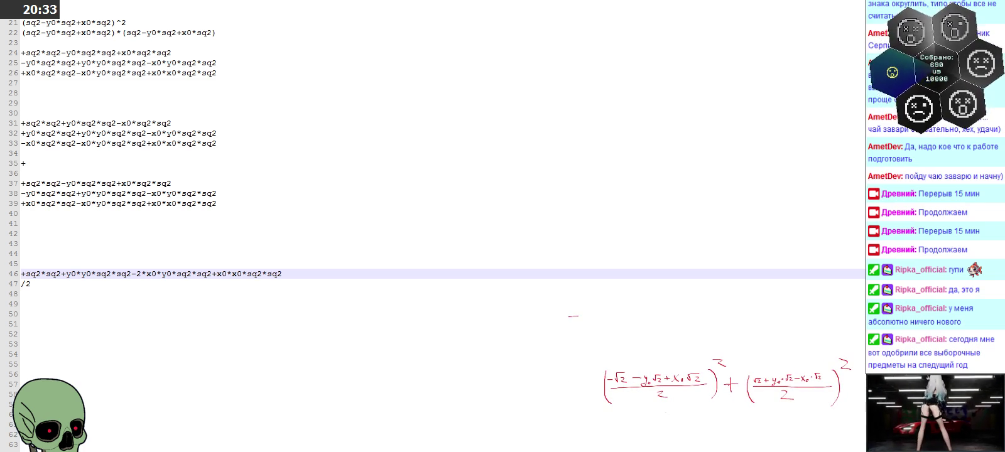
pyautogui.scroll(-2, 722, 377)
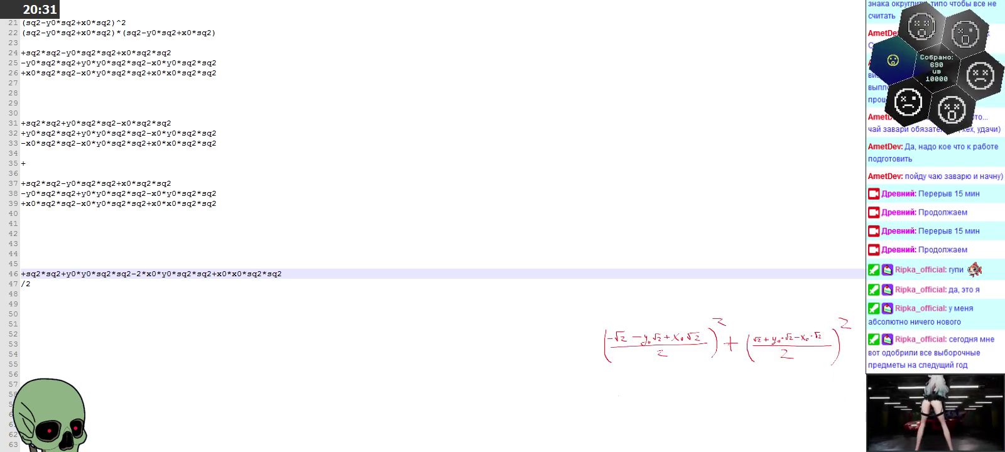
pyautogui.moveTo(610, 395); pyautogui.dragTo(634, 394)
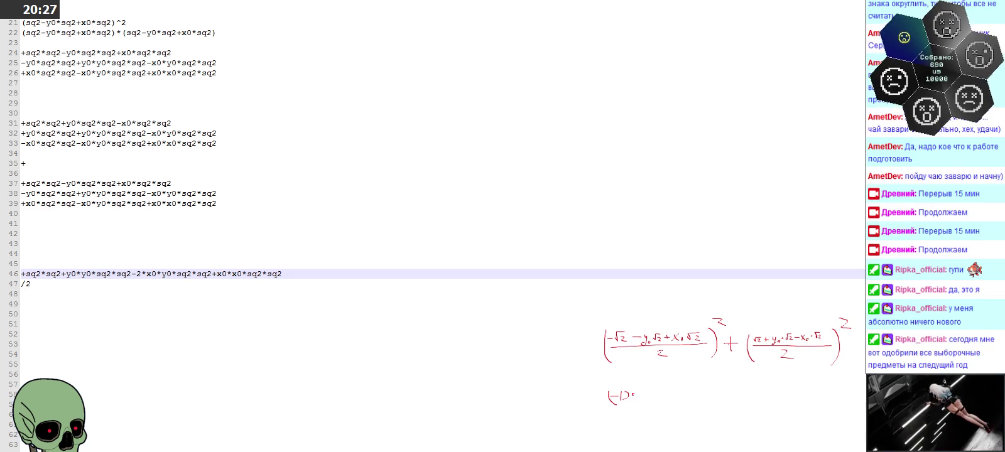
# - Write the lower line (−1)·(√2 + y₀√2 − x₀√2)/2
pyautogui.click(651, 394)
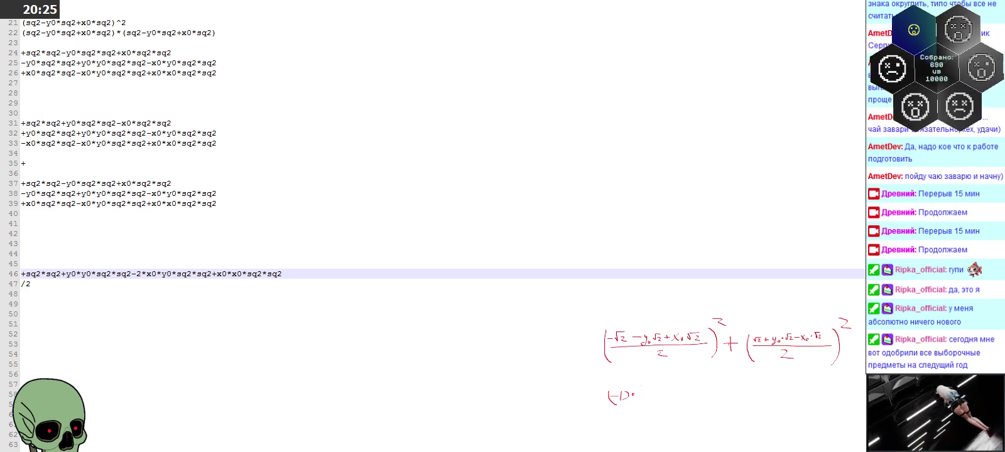
pyautogui.moveTo(641, 388); pyautogui.dragTo(648, 386)
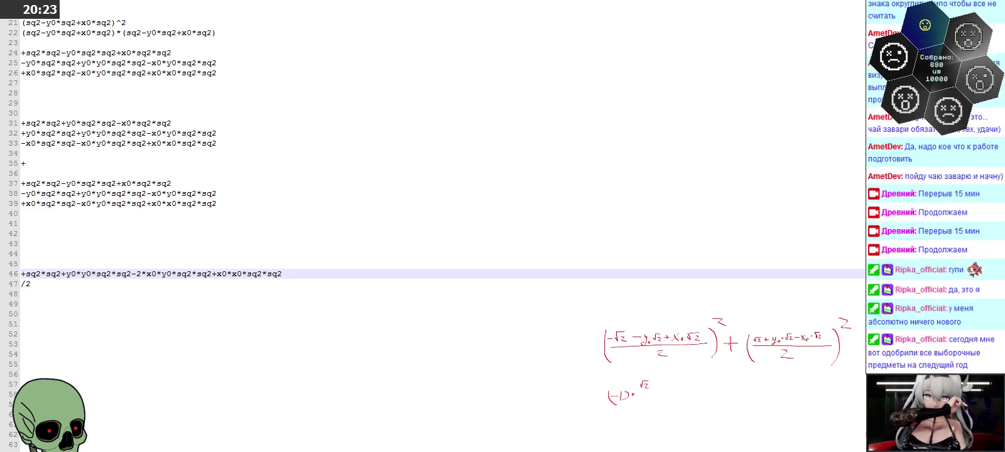
pyautogui.moveTo(593, 346); pyautogui.dragTo(745, 429)
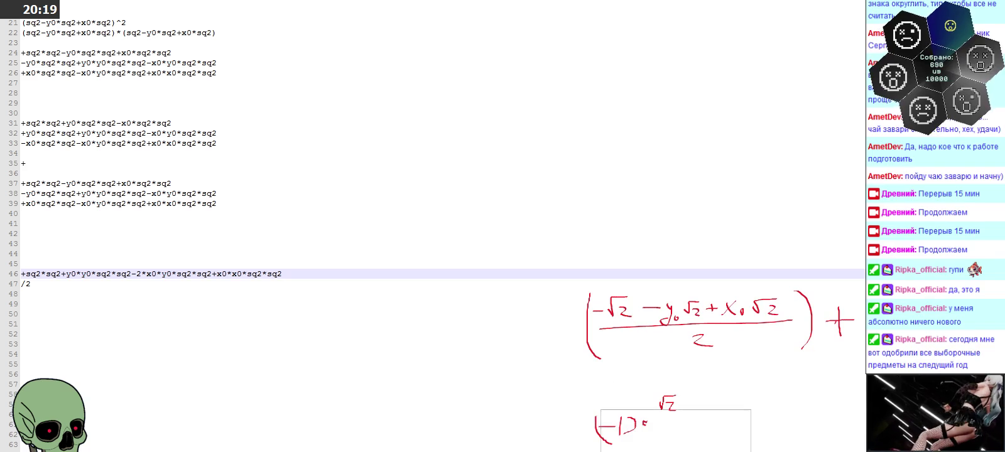
pyautogui.moveTo(862, 305); pyautogui.dragTo(857, 354)
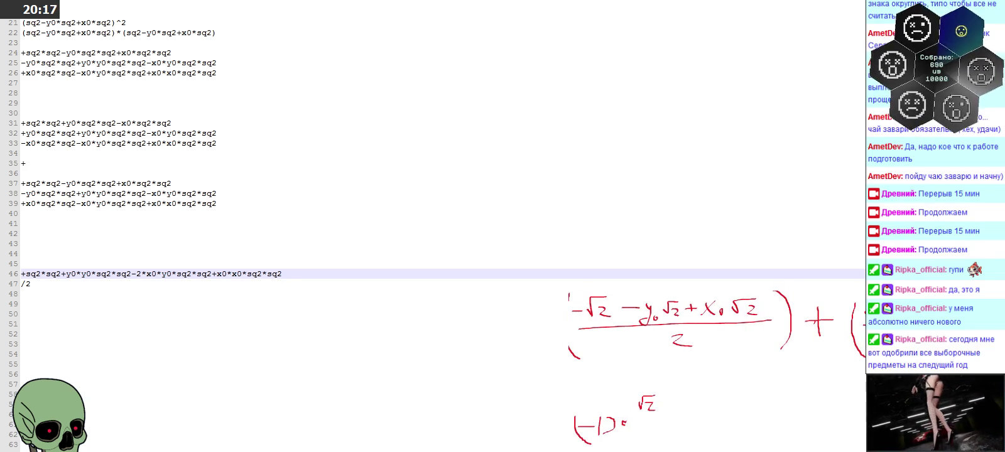
pyautogui.moveTo(662, 401)
pyautogui.mouseDown()
pyautogui.moveTo(682, 415)
pyautogui.moveTo(714, 389)
pyautogui.moveTo(717, 400)
pyautogui.moveTo(750, 401)
pyautogui.mouseUp()
pyautogui.moveTo(755, 394); pyautogui.dragTo(784, 396)
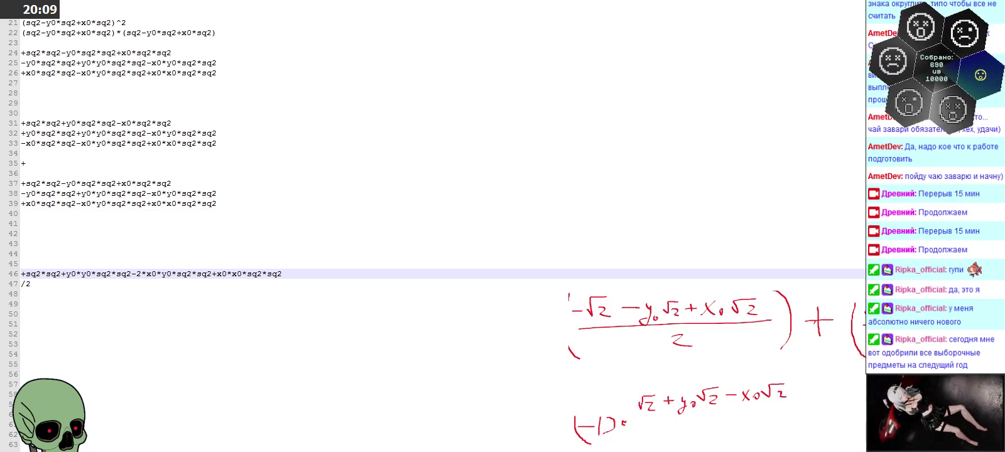
pyautogui.scroll(-1, 716, 367)
pyautogui.moveTo(638, 375); pyautogui.dragTo(801, 367)
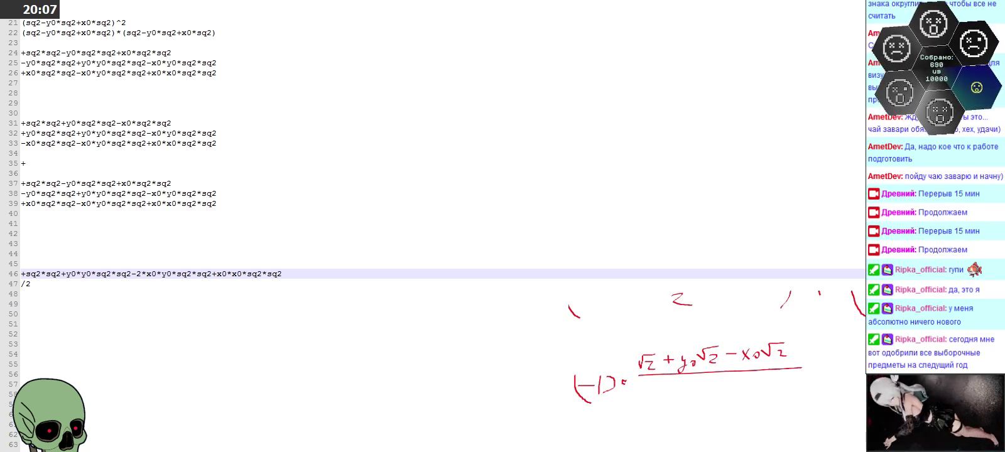
pyautogui.moveTo(702, 378); pyautogui.dragTo(721, 391)
pyautogui.scroll(1, 716, 377)
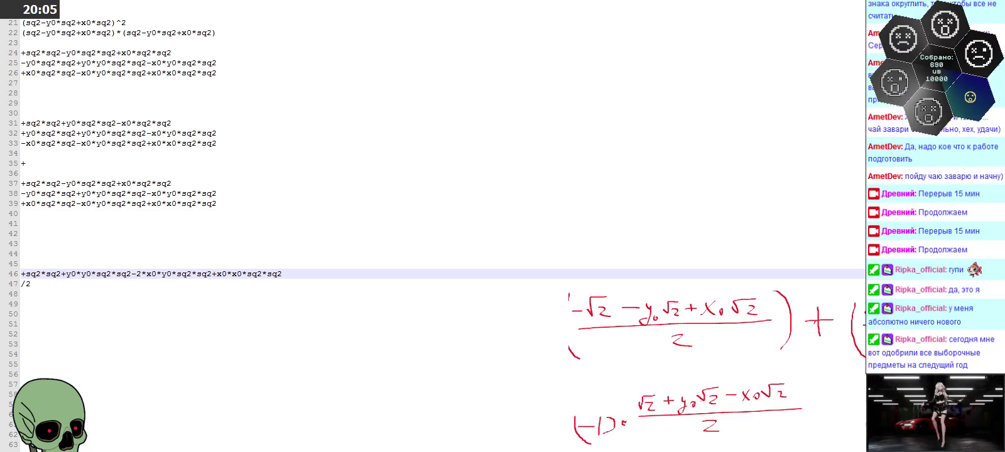
pyautogui.hscroll(-1, 716, 368)
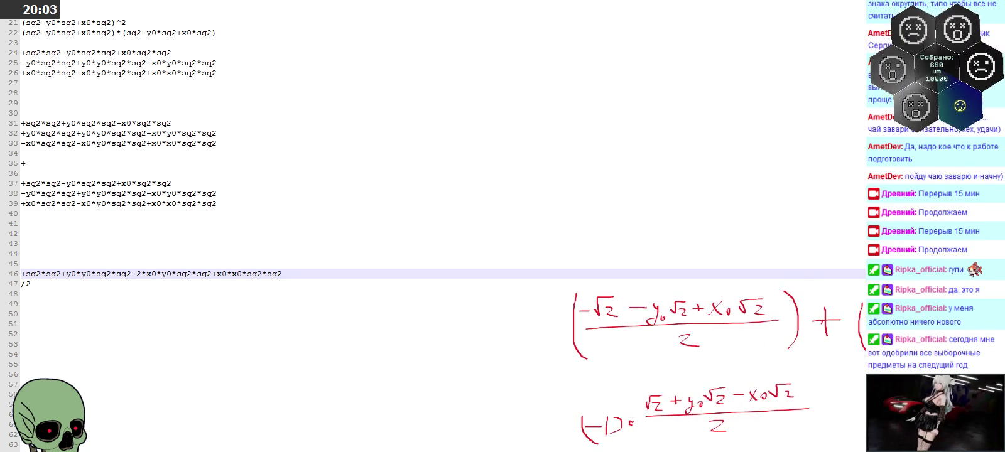
# - Bracket and square the lower term, add a plus, and paste the second fraction beside it
pyautogui.moveTo(581, 402); pyautogui.dragTo(587, 445)
pyautogui.scroll(-1, 690, 377)
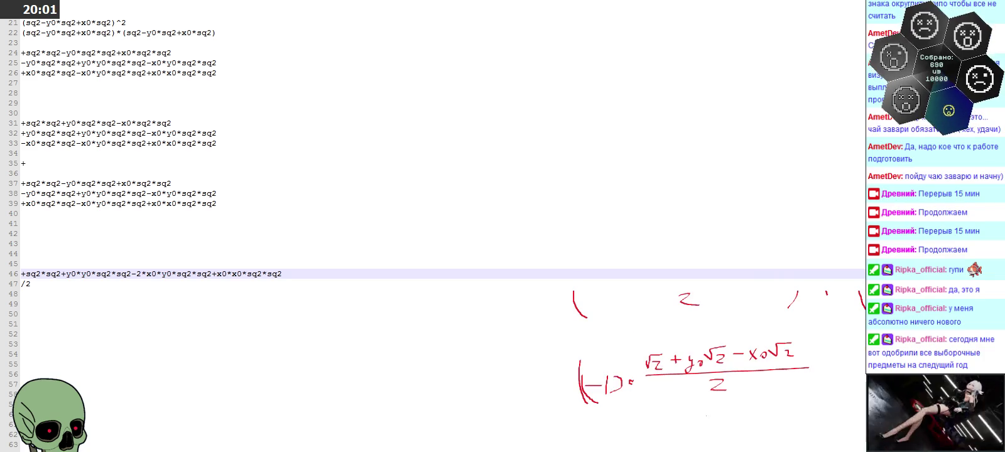
pyautogui.moveTo(809, 338); pyautogui.dragTo(808, 382)
pyautogui.moveTo(818, 337); pyautogui.dragTo(825, 343)
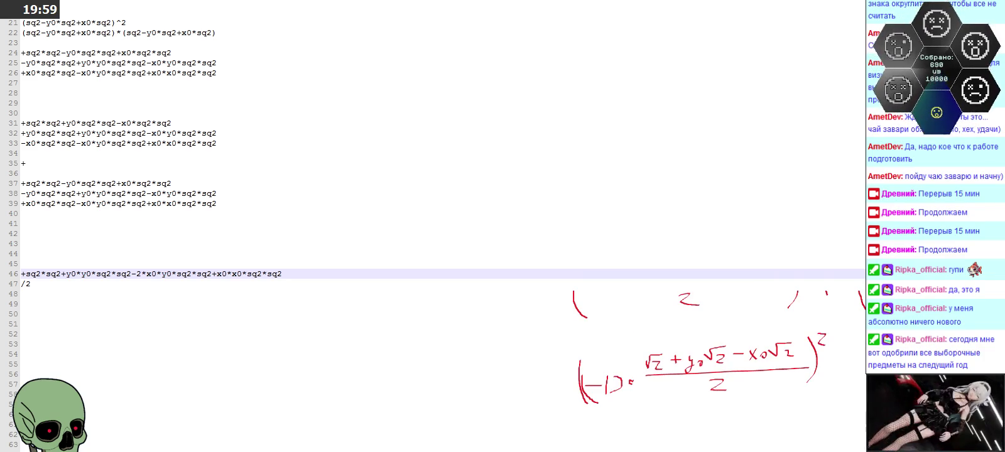
pyautogui.scroll(-3, 691, 352)
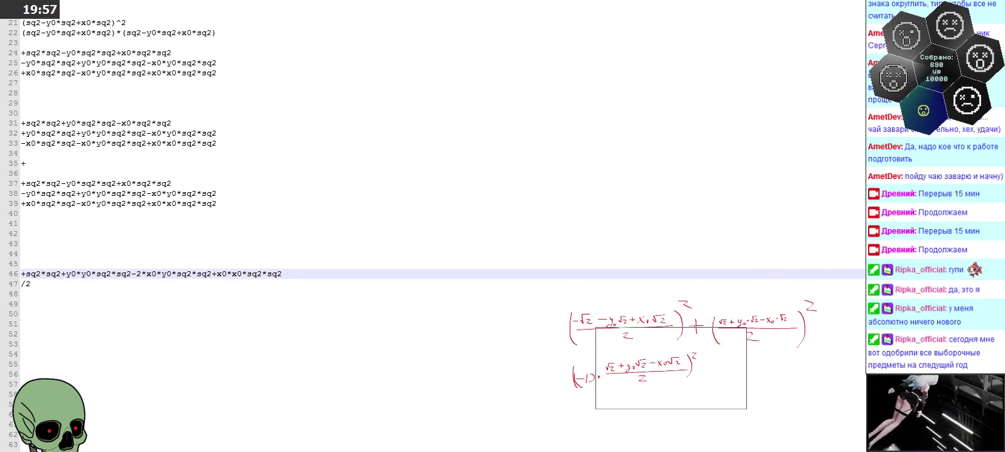
pyautogui.moveTo(705, 359)
pyautogui.mouseDown()
pyautogui.moveTo(705, 371)
pyautogui.moveTo(712, 364)
pyautogui.mouseUp()
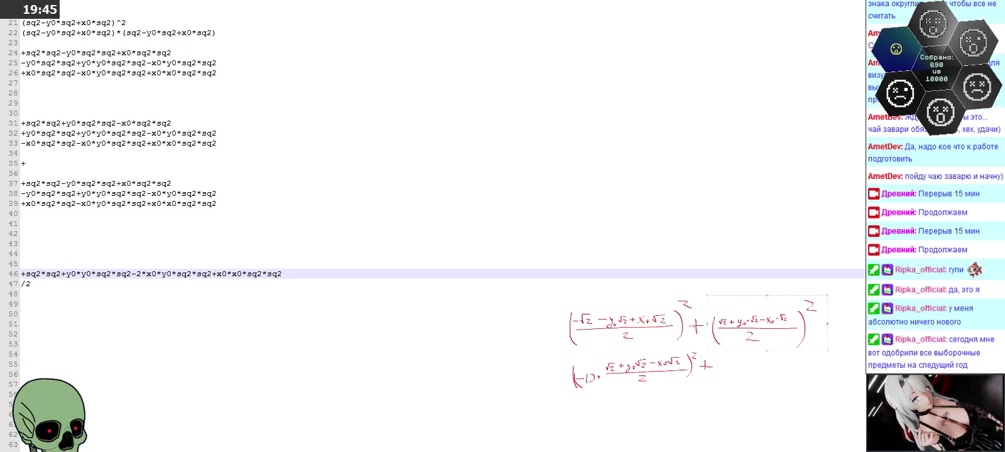
pyautogui.hotkey('ctrl', 'v')
pyautogui.moveTo(627, 323); pyautogui.dragTo(775, 373)
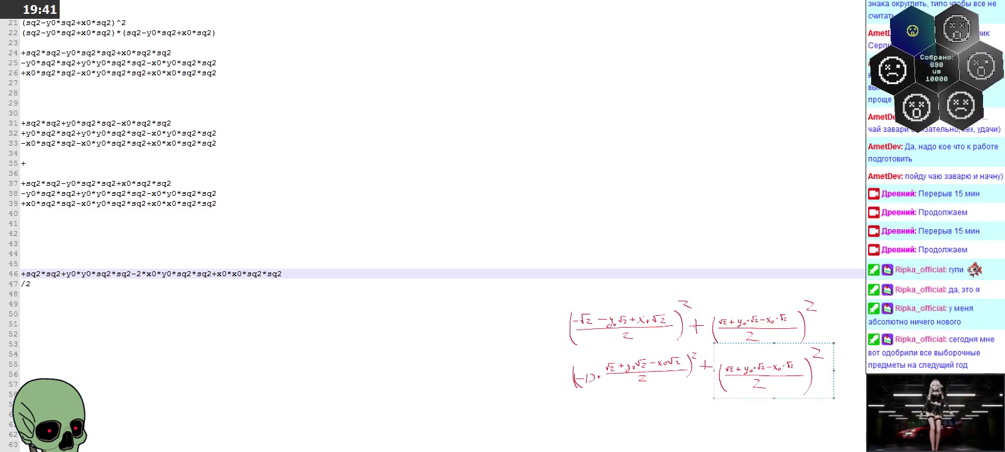
# - Write √2 · below the formulas and place a copy of (√2+y₀√2−x₀√2)/2 beside it
pyautogui.moveTo(569, 354)
pyautogui.mouseDown()
pyautogui.moveTo(594, 376)
pyautogui.moveTo(707, 392)
pyautogui.mouseUp()
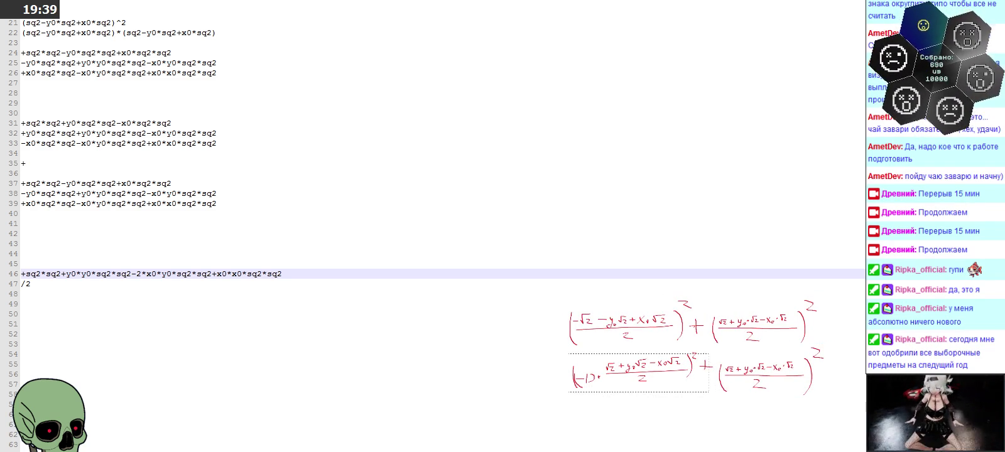
pyautogui.scroll(-1, 691, 332)
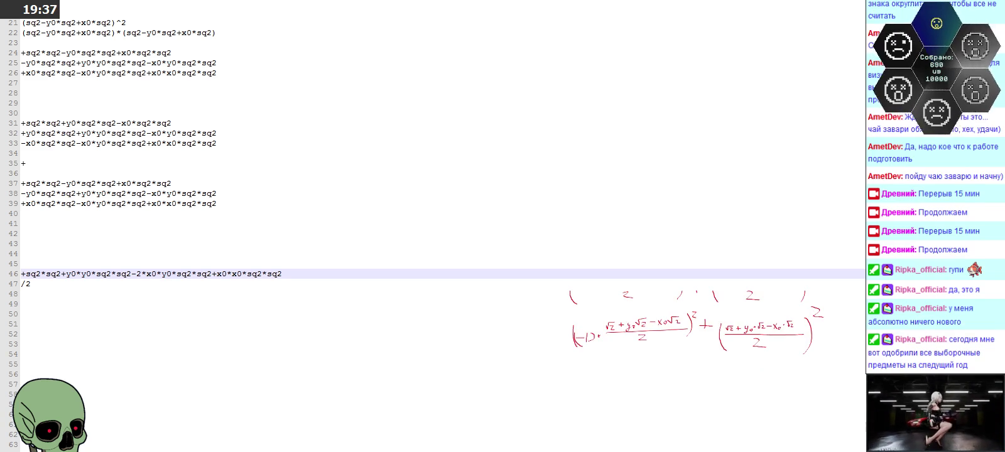
pyautogui.moveTo(584, 394); pyautogui.dragTo(592, 400)
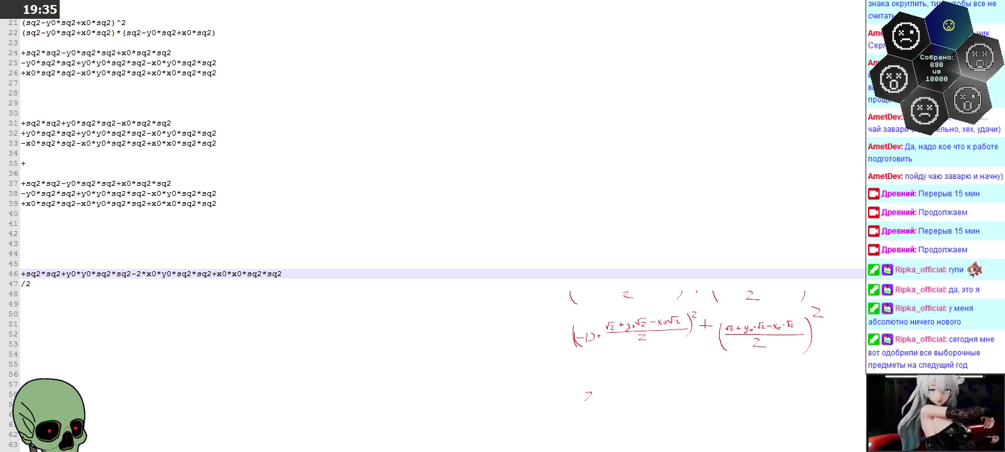
pyautogui.click(601, 395)
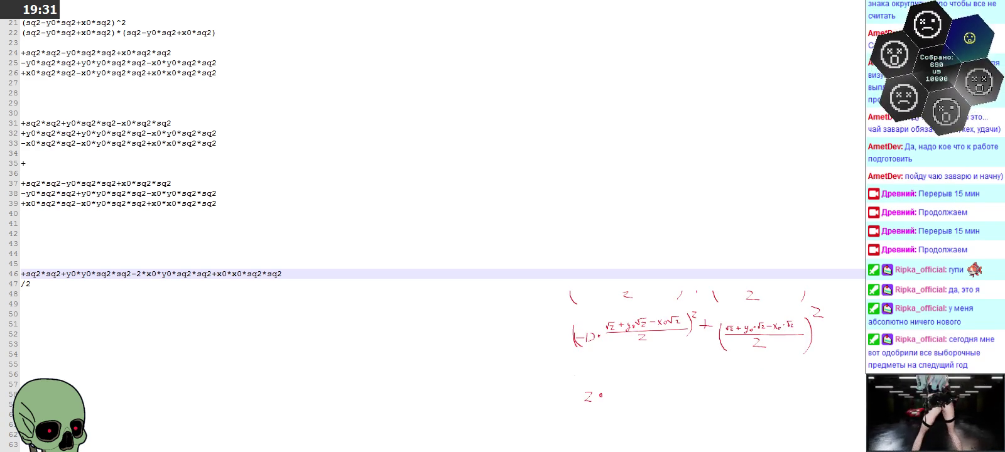
pyautogui.moveTo(573, 394); pyautogui.dragTo(581, 385)
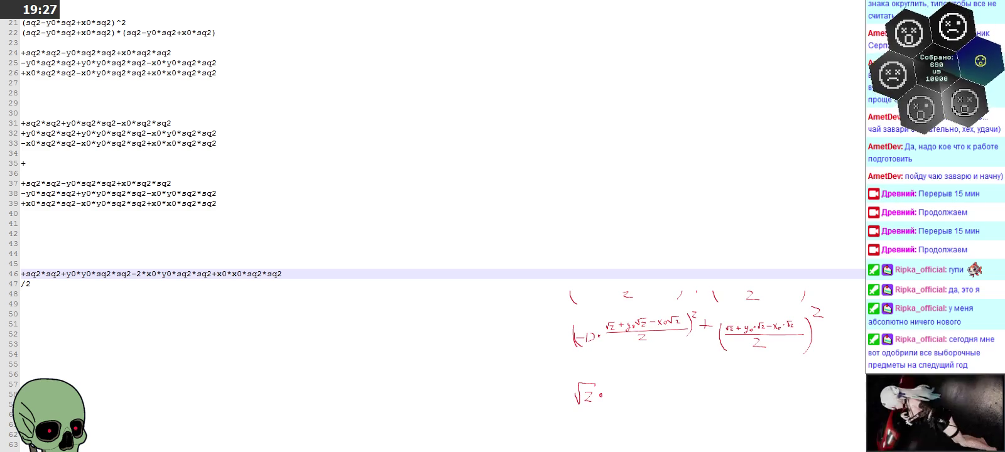
pyautogui.moveTo(721, 314); pyautogui.dragTo(799, 355)
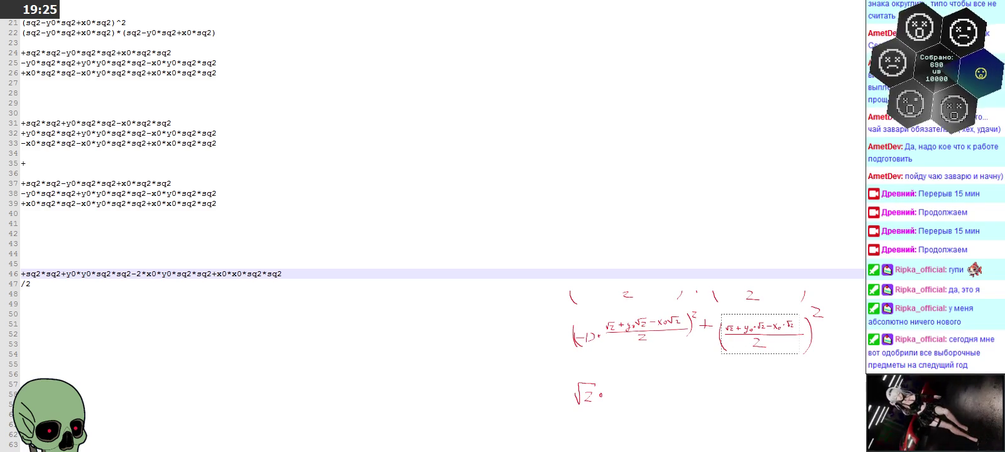
pyautogui.hotkey('ctrl', 'c')
pyautogui.hotkey('ctrl', 'v')
pyautogui.moveTo(760, 333)
pyautogui.mouseDown()
pyautogui.moveTo(613, 323)
pyautogui.moveTo(653, 389)
pyautogui.mouseUp()
pyautogui.moveTo(570, 290); pyautogui.dragTo(722, 339)
# - Delete the upper squared terms and stray marks, then shrink the √2 expression to half size
pyautogui.press('Delete')
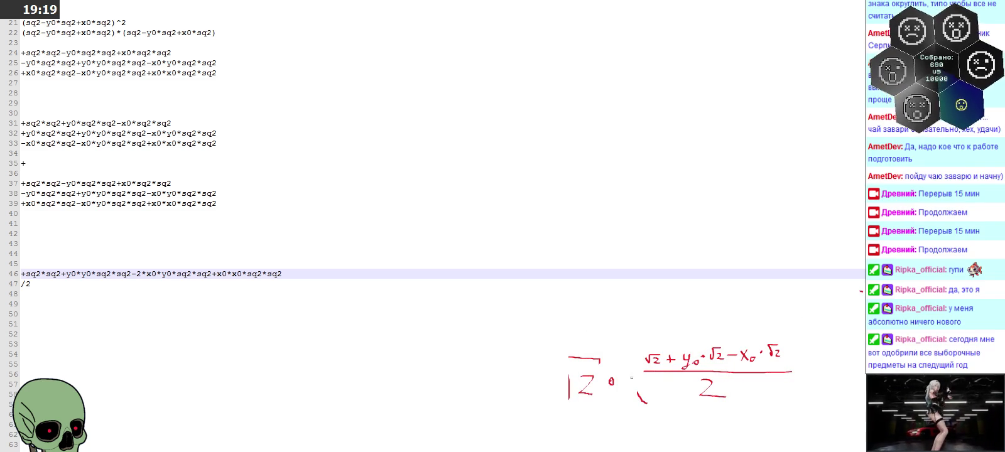
pyautogui.moveTo(639, 389); pyautogui.dragTo(638, 391)
pyautogui.click(644, 401)
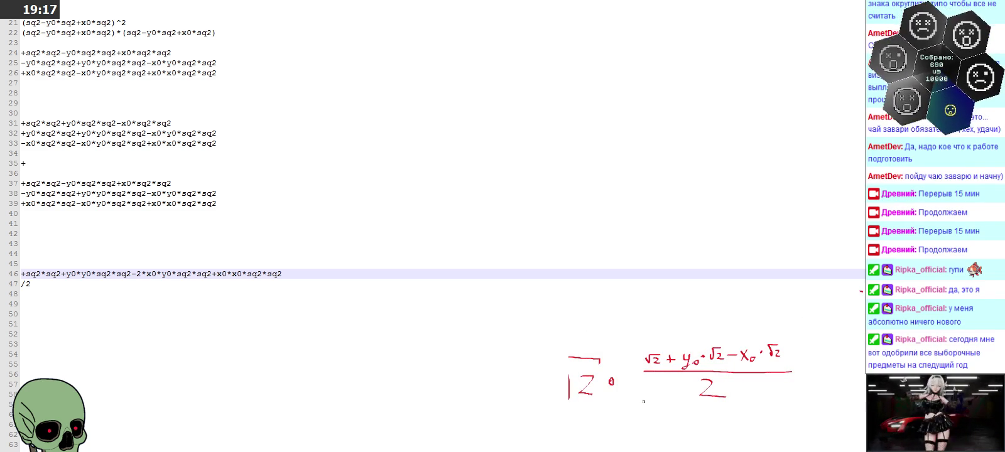
pyautogui.moveTo(632, 336); pyautogui.dragTo(797, 408)
pyautogui.moveTo(715, 371); pyautogui.dragTo(701, 381)
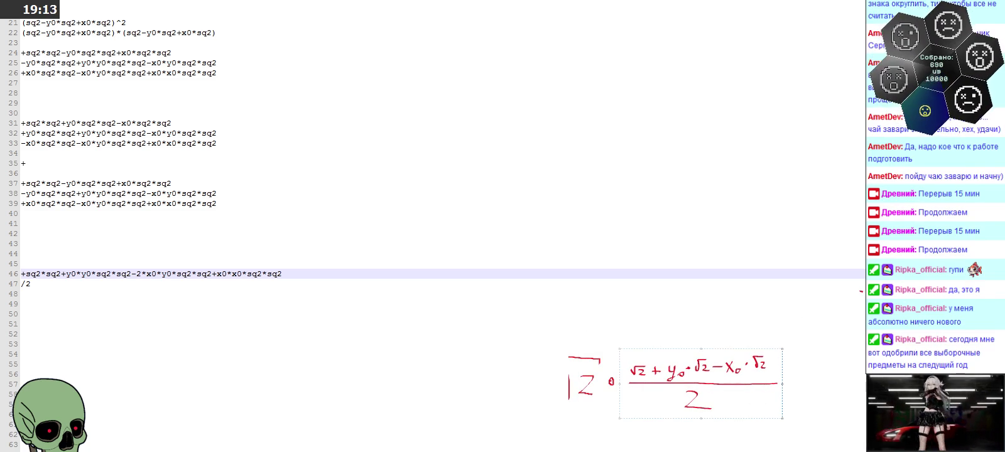
pyautogui.moveTo(779, 411); pyautogui.dragTo(712, 353)
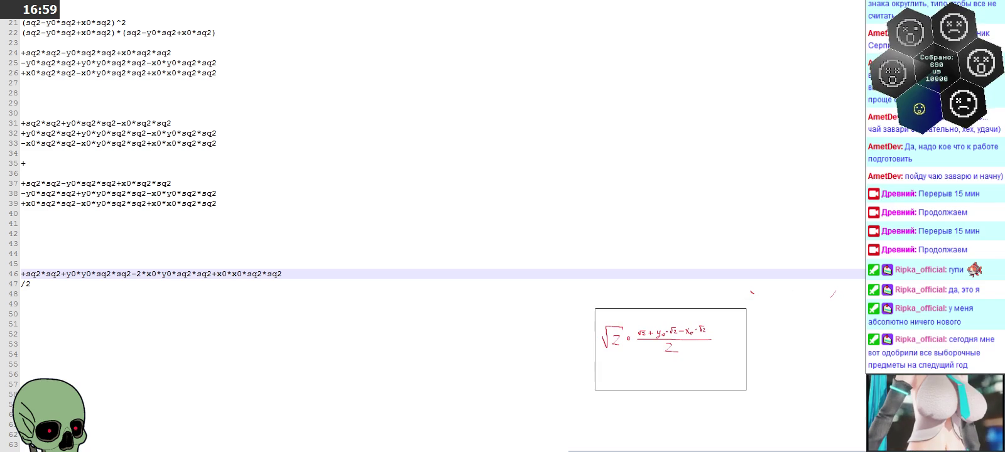
# - Switch from the handwritten notes to the KOMPAS-3D fractal drawing
pyautogui.hotkey('alt', 'Tab')
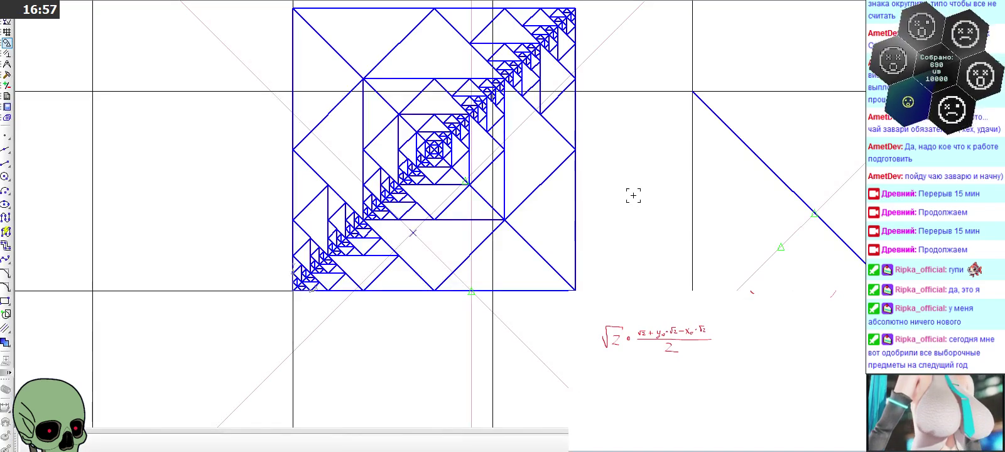
# - Zoom into the fractal's central diamonds and pick the Distance Between 2 Points tool
pyautogui.scroll(-1, 465, 297)
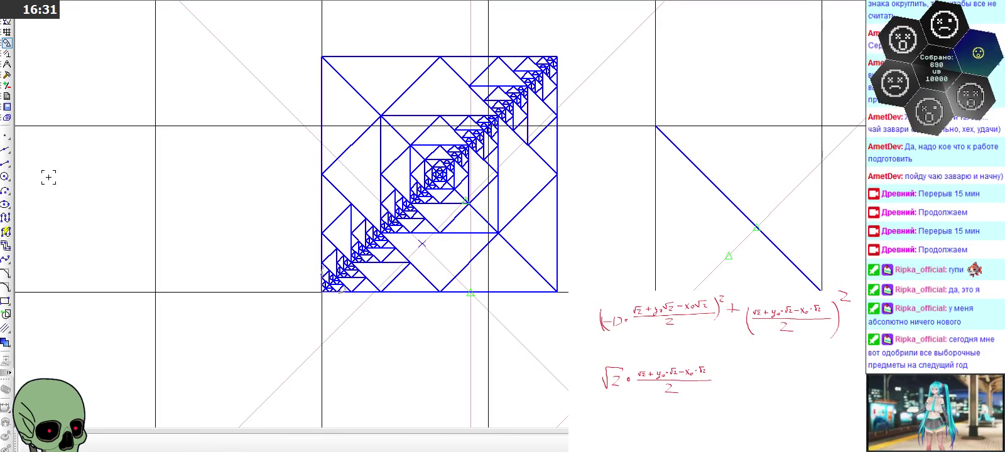
pyautogui.click(7, 68)
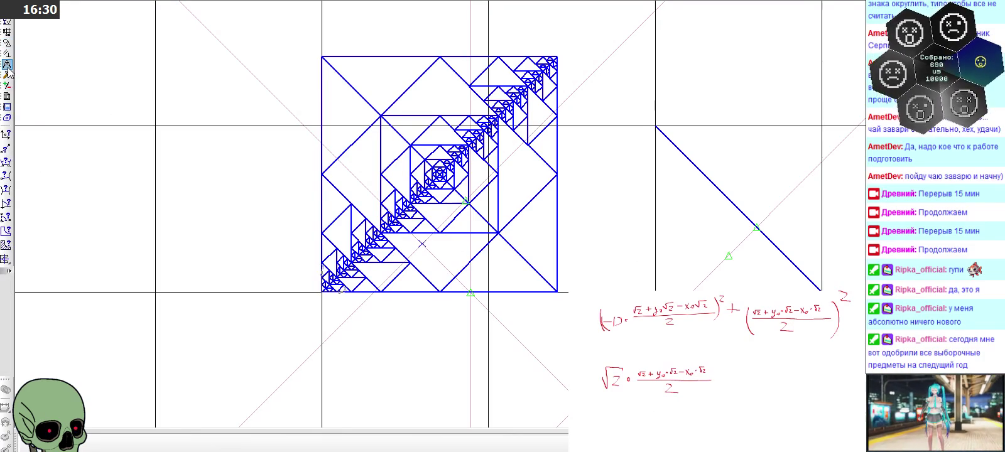
pyautogui.click(6, 148)
pyautogui.scroll(1, 396, 274)
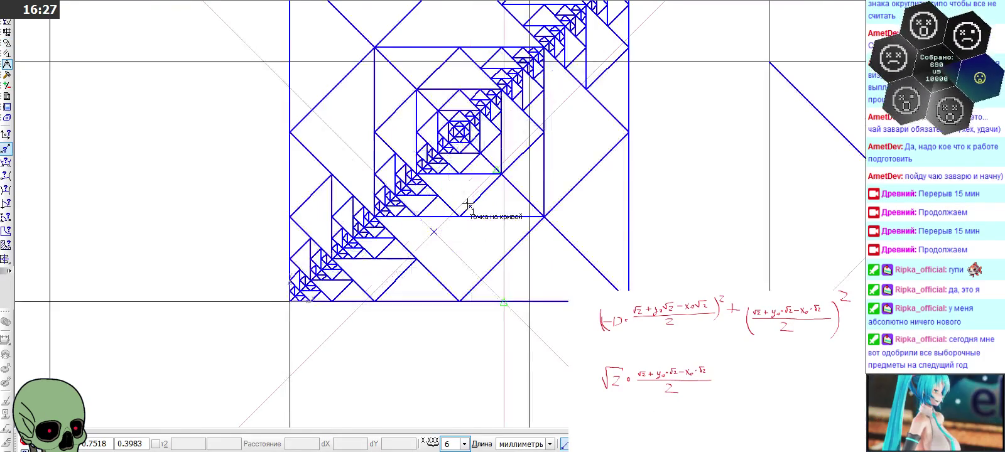
pyautogui.scroll(1, 431, 224)
# - Take a first two-vertex measurement, then restart it with precision set to 10 decimals
pyautogui.click(517, 144)
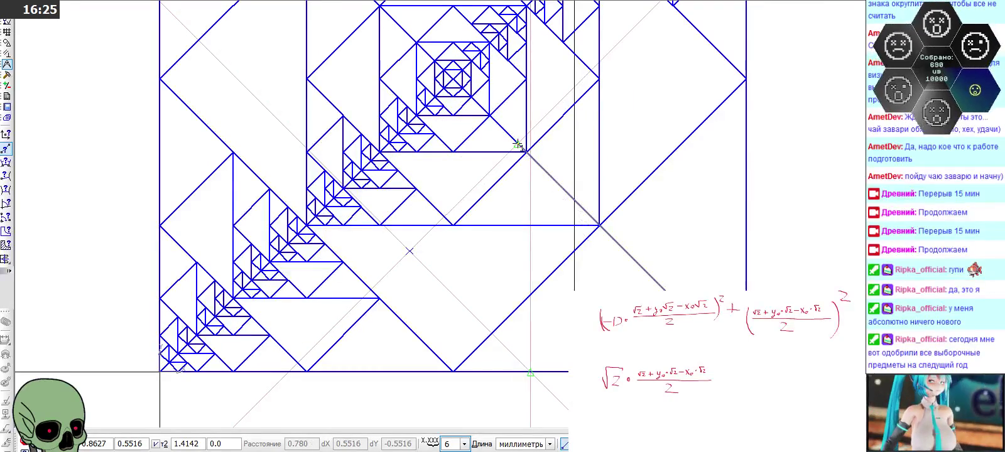
pyautogui.click(656, 283)
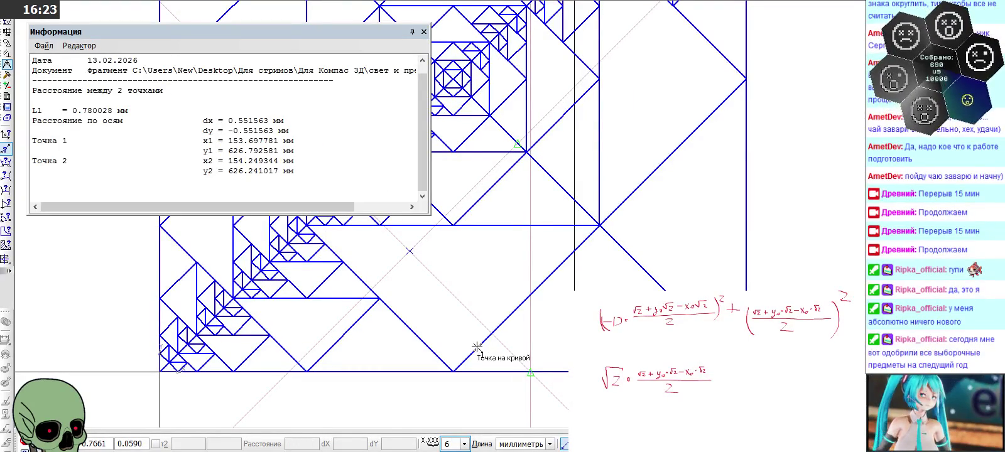
pyautogui.click(423, 32)
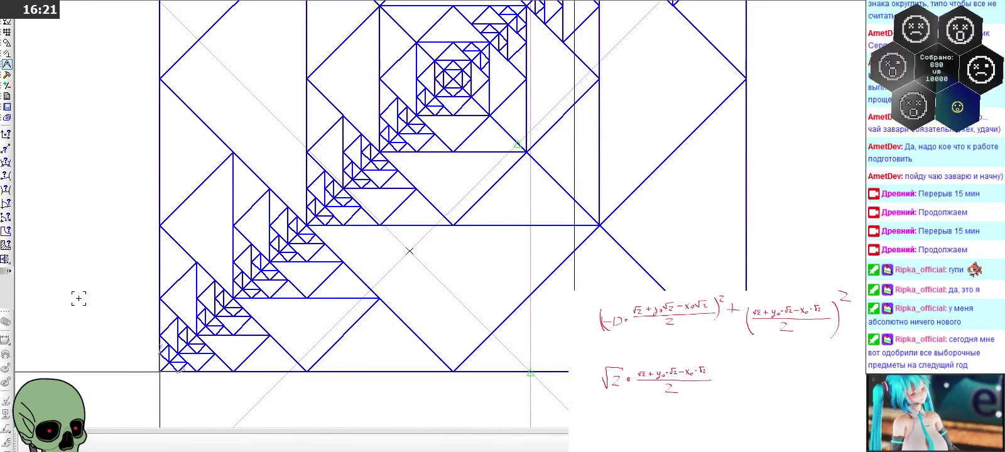
pyautogui.click(6, 148)
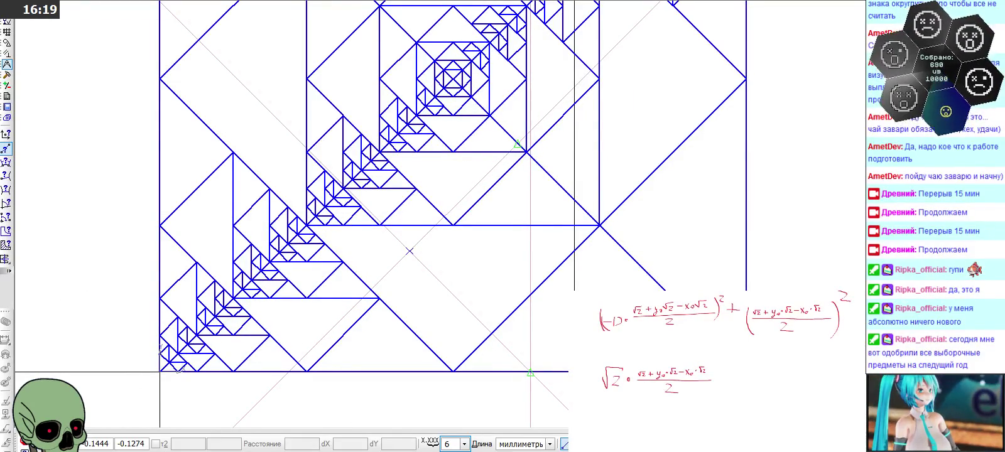
pyautogui.click(464, 444)
pyautogui.click(464, 434)
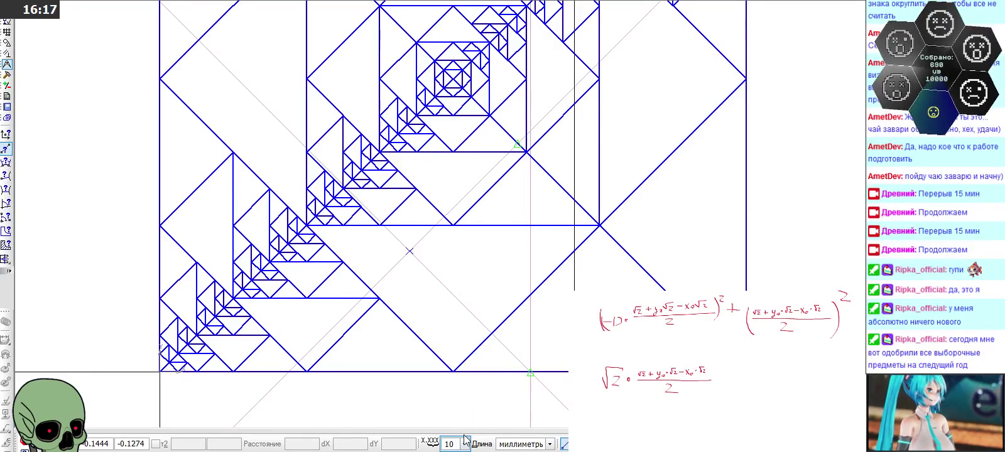
# - Measure between the two fractal vertices again, reading 0.7800281263 mm with dx 0.5515631777
pyautogui.click(517, 140)
pyautogui.scroll(1, 517, 139)
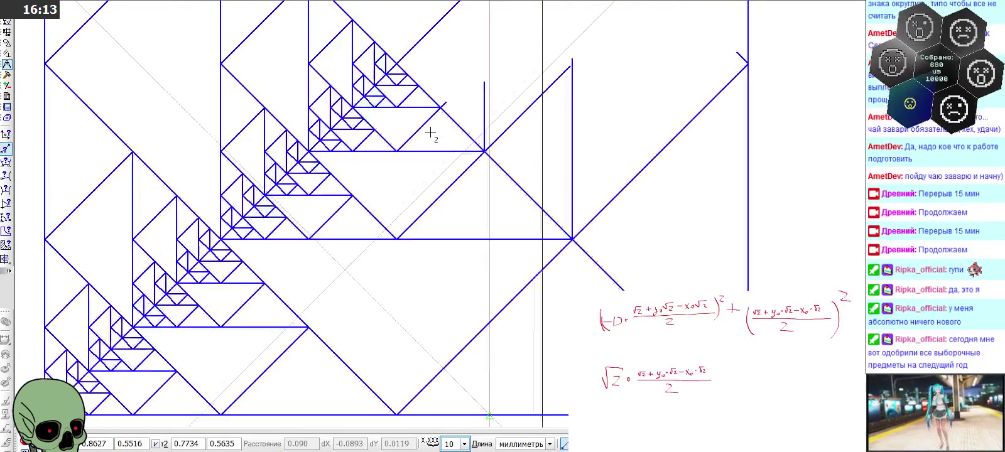
pyautogui.scroll(-2, 430, 134)
pyautogui.click(459, 139)
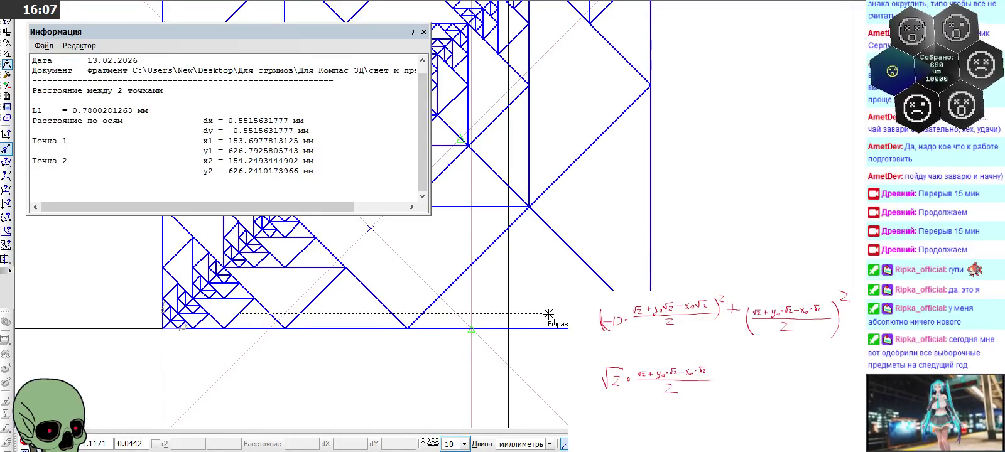
pyautogui.hotkey('alt', 'Tab')
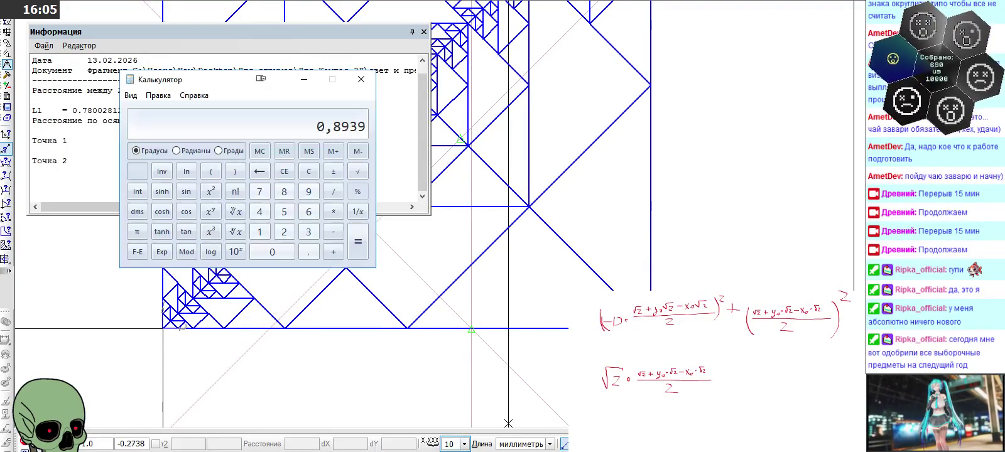
pyautogui.moveTo(226, 80); pyautogui.dragTo(594, 197)
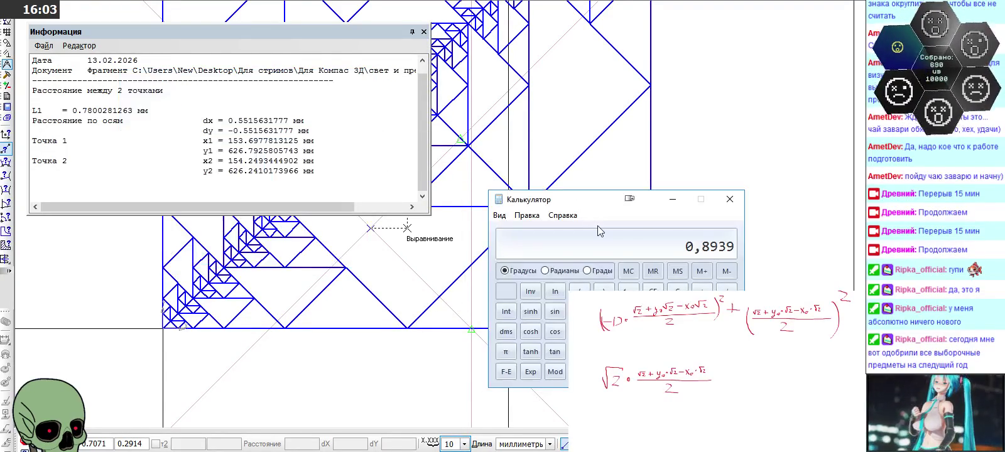
pyautogui.write('0,78')
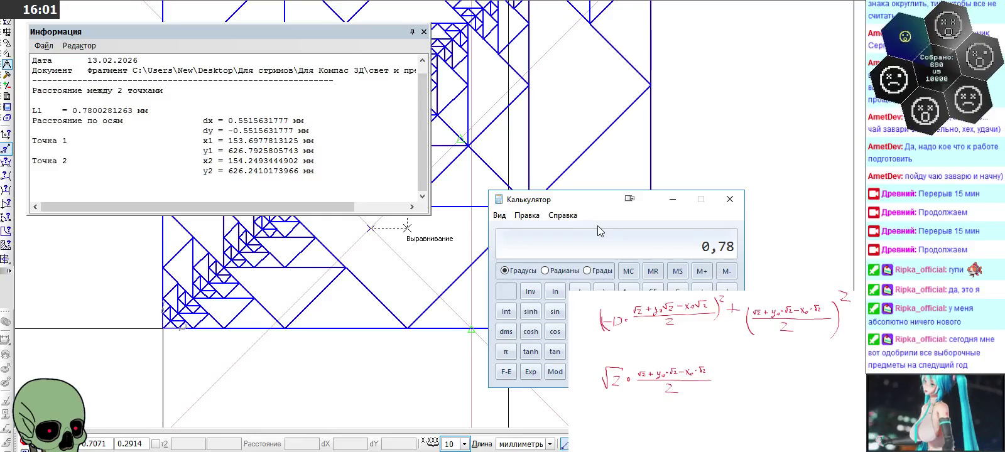
pyautogui.write('00281263')
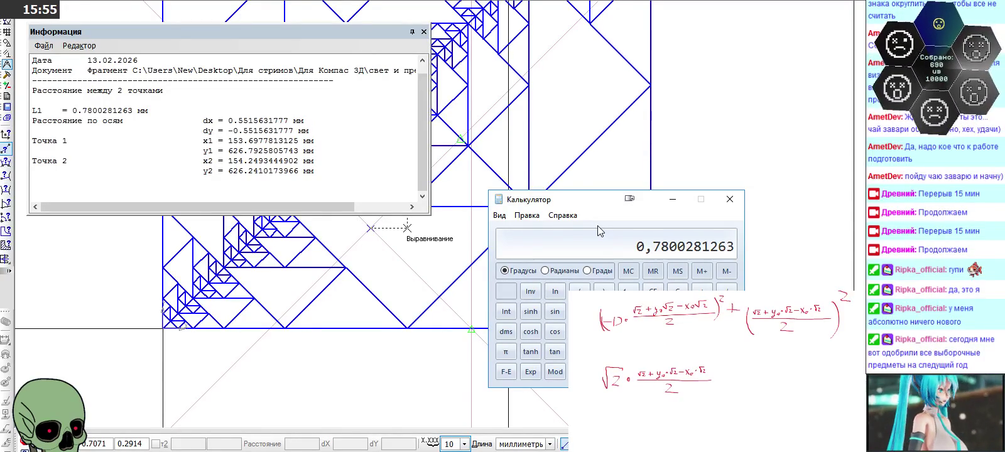
pyautogui.press('/')
pyautogui.write('2')
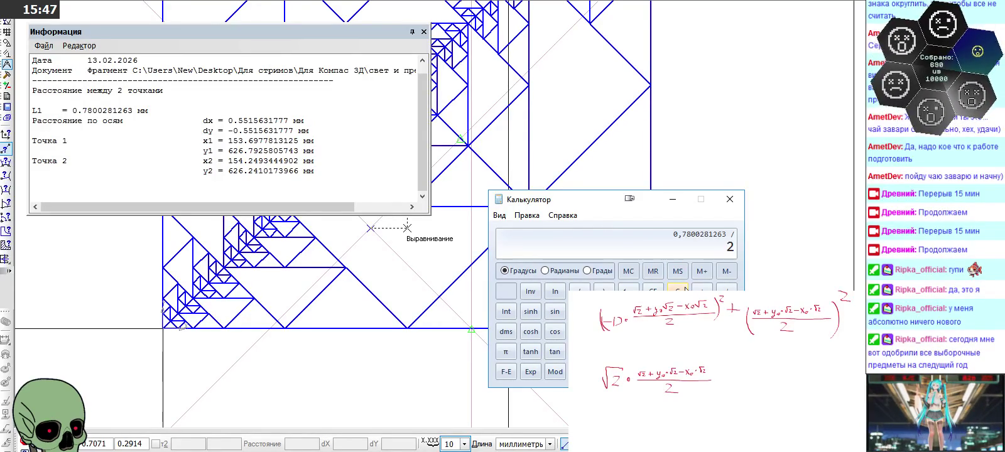
pyautogui.click(726, 288)
pyautogui.press('Return')
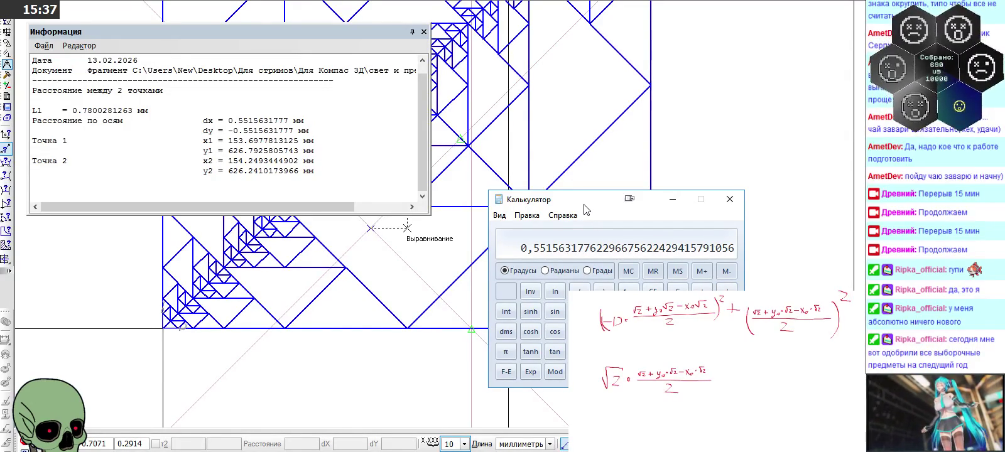
pyautogui.click(729, 199)
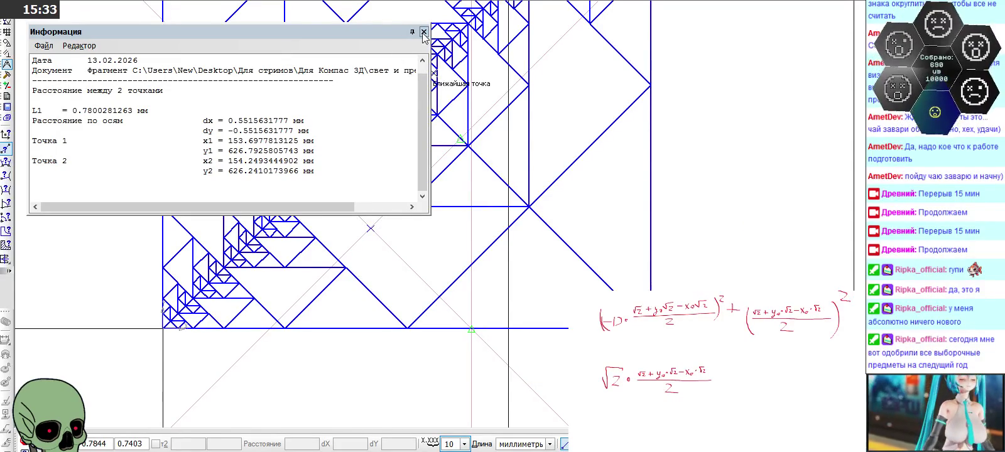
# - Dismiss the report and measure point-to-point fractal distances (1.0 and 0.7800281263), then cancel with Esc
pyautogui.click(423, 32)
pyautogui.scroll(-1, 567, 197)
pyautogui.scroll(-1, 569, 200)
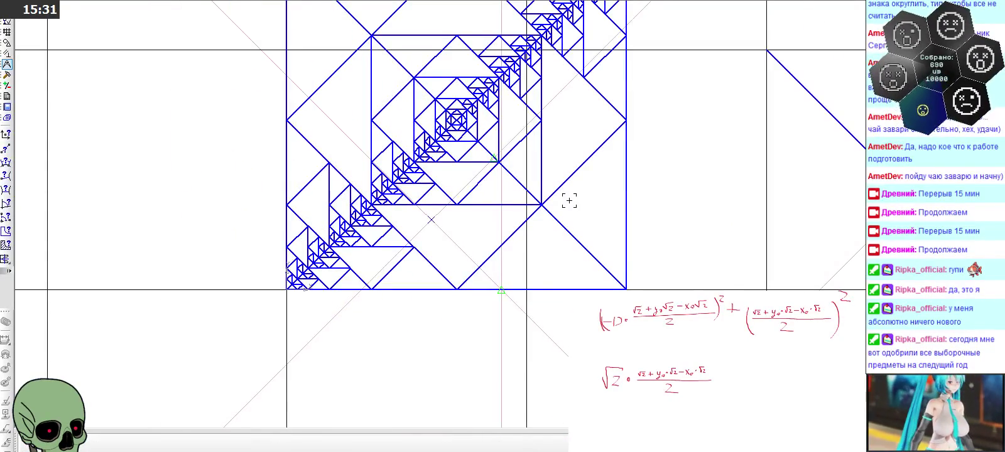
pyautogui.scroll(-1, 569, 200)
pyautogui.scroll(-1, 569, 201)
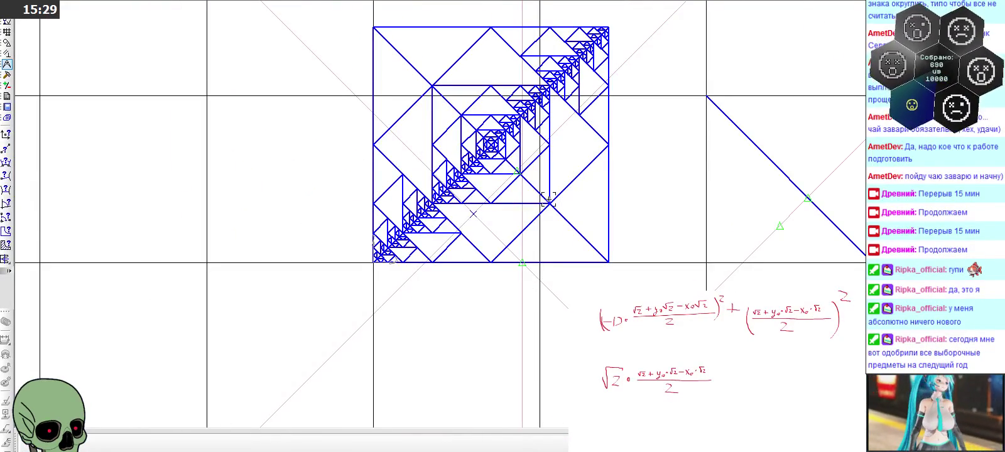
pyautogui.scroll(1, 464, 189)
pyautogui.click(7, 148)
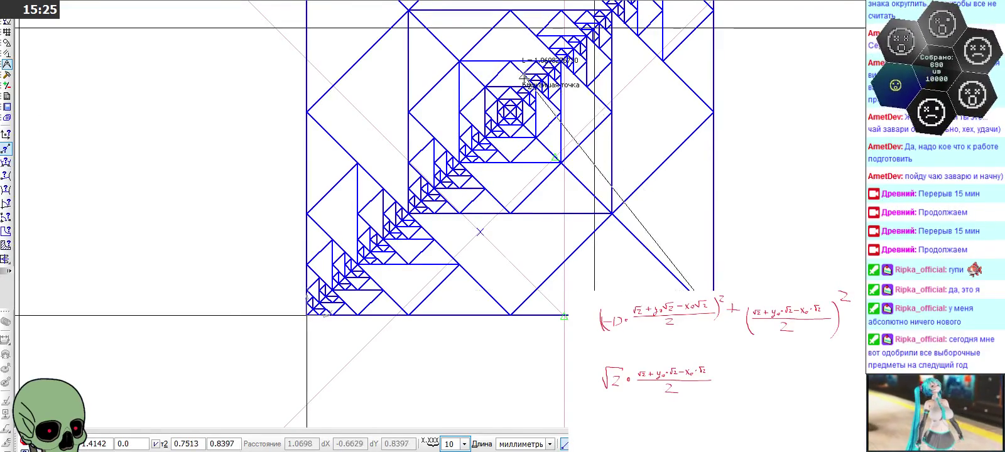
pyautogui.scroll(1, 509, 88)
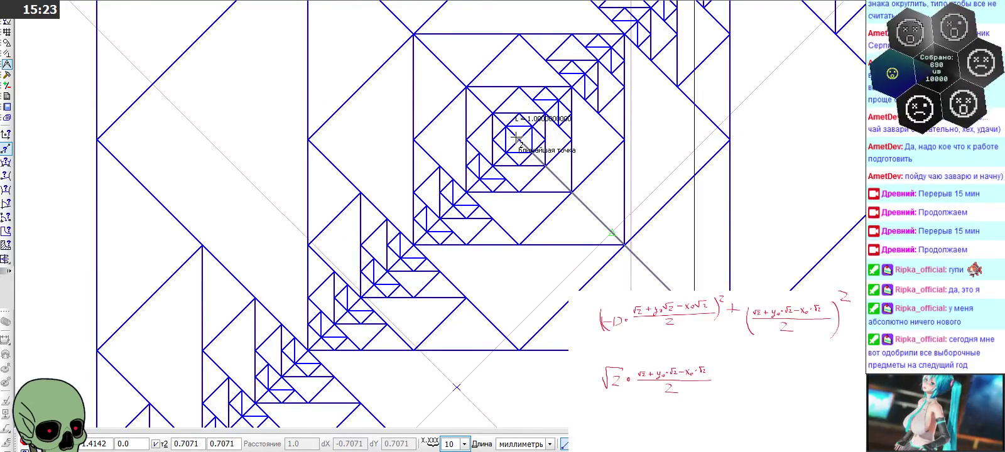
pyautogui.scroll(-1, 518, 135)
pyautogui.scroll(-1, 518, 135)
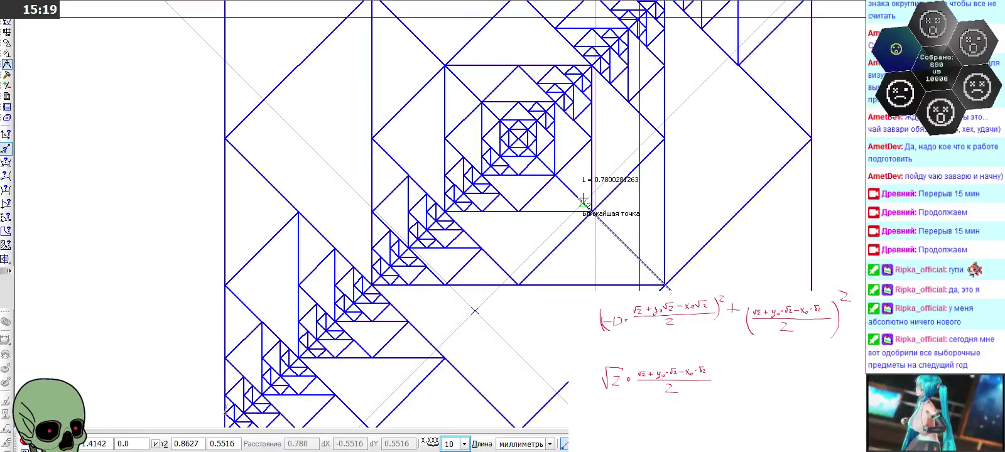
pyautogui.scroll(-1, 582, 202)
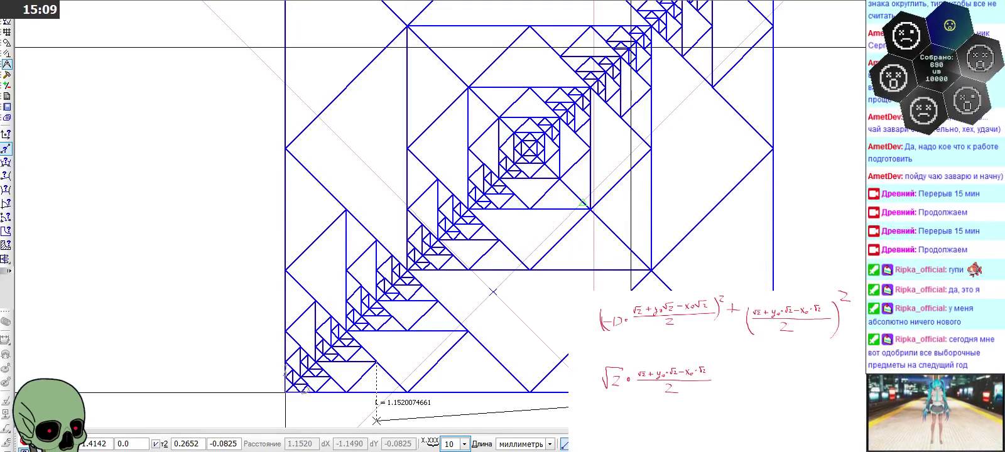
pyautogui.press('Escape')
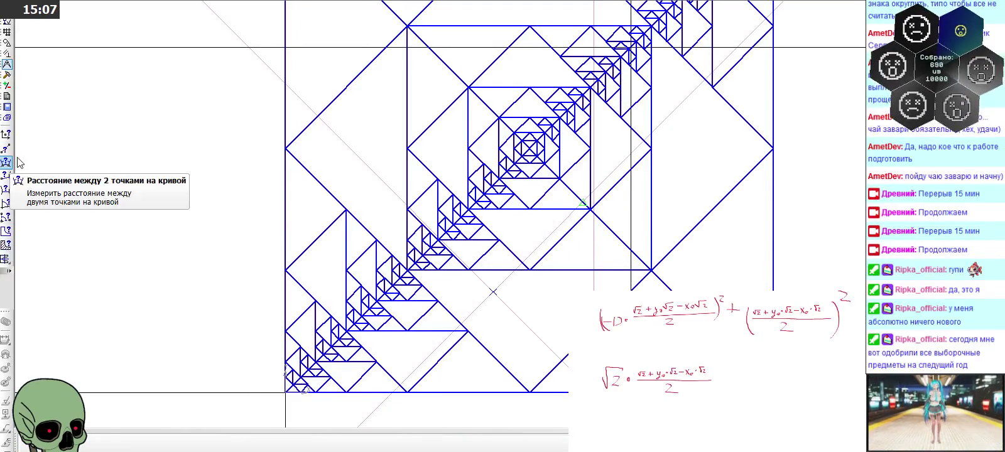
pyautogui.click(493, 291)
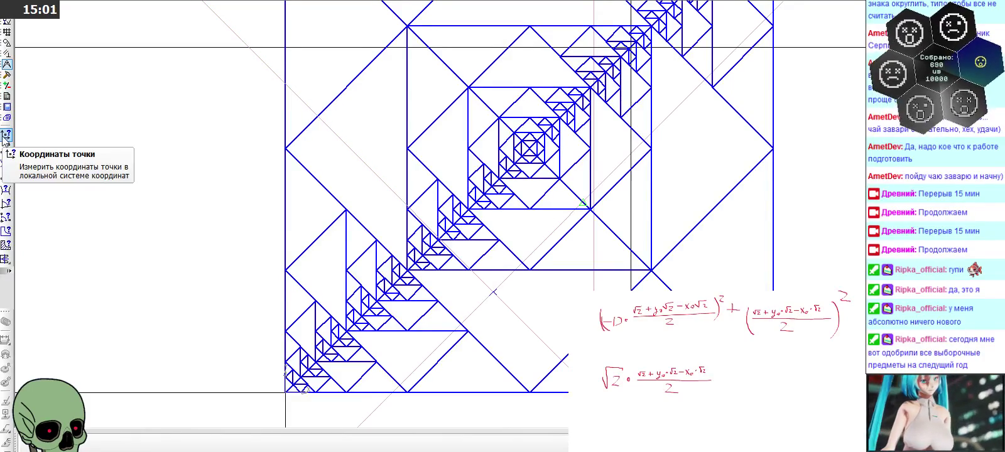
pyautogui.click(494, 291)
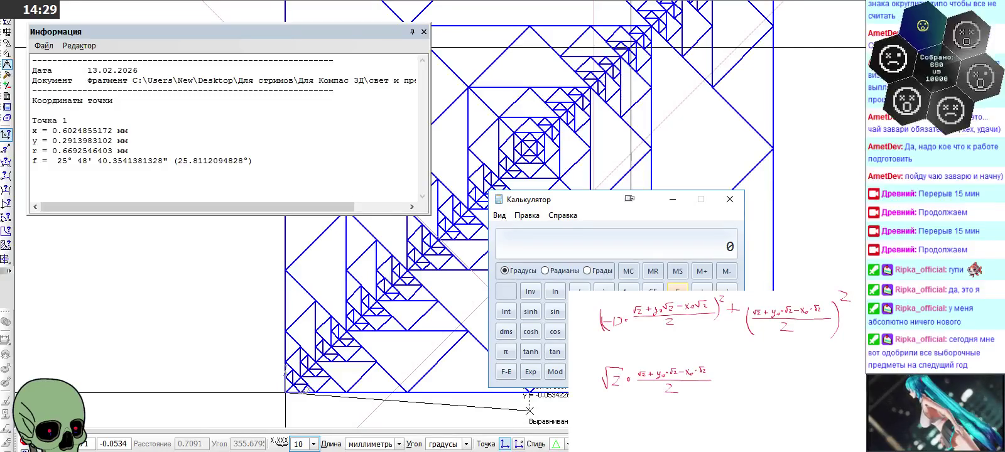
pyautogui.write('0,60')
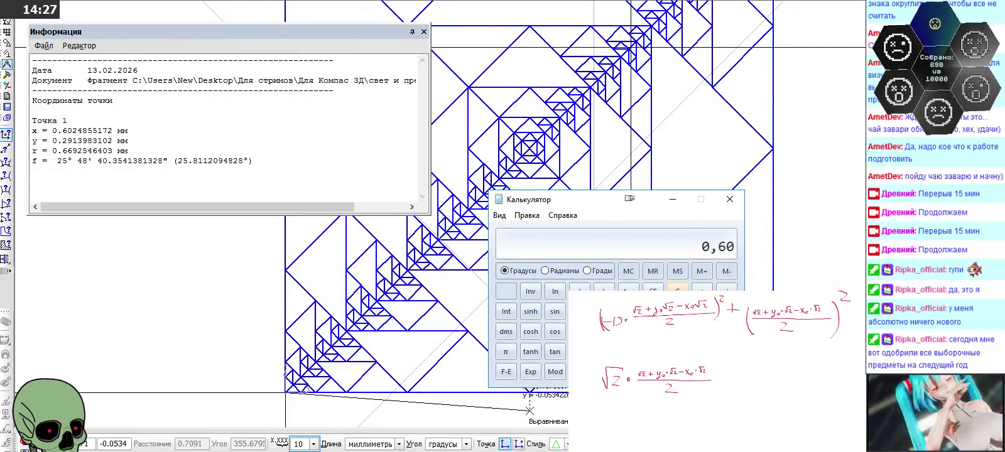
pyautogui.write('24')
pyautogui.write('8555172')
pyautogui.write('-')
pyautogui.write('0,2')
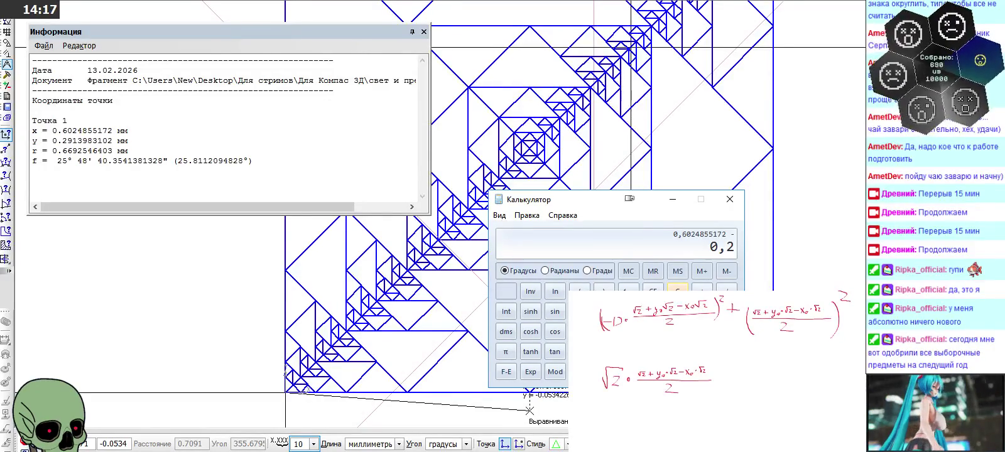
pyautogui.click(677, 288)
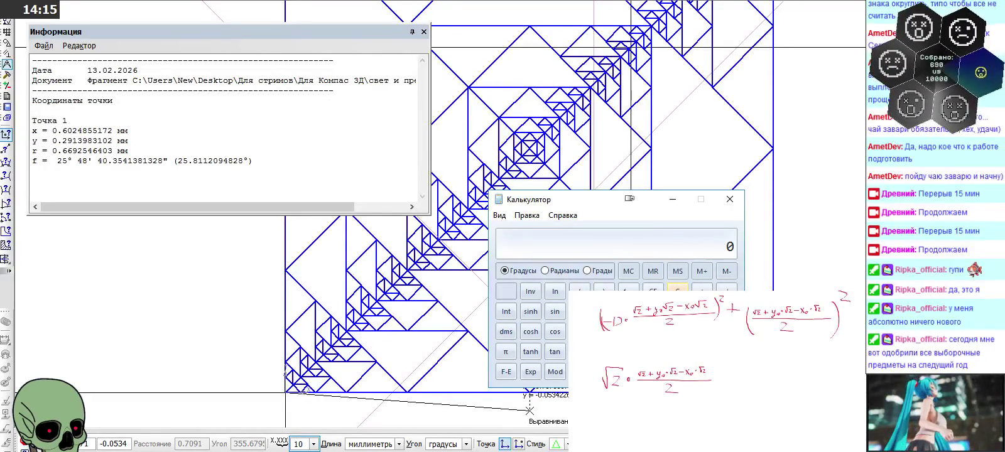
pyautogui.write('0,2913983102 + sqrt(')
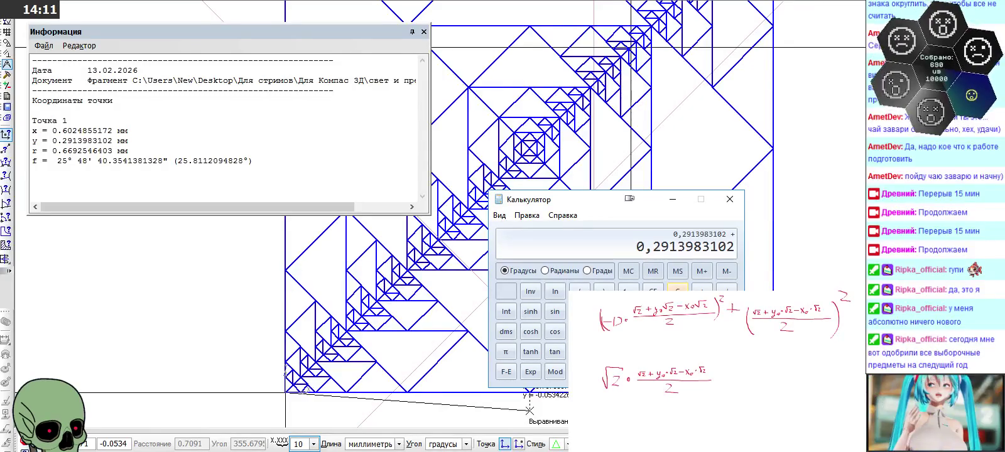
pyautogui.write('2')
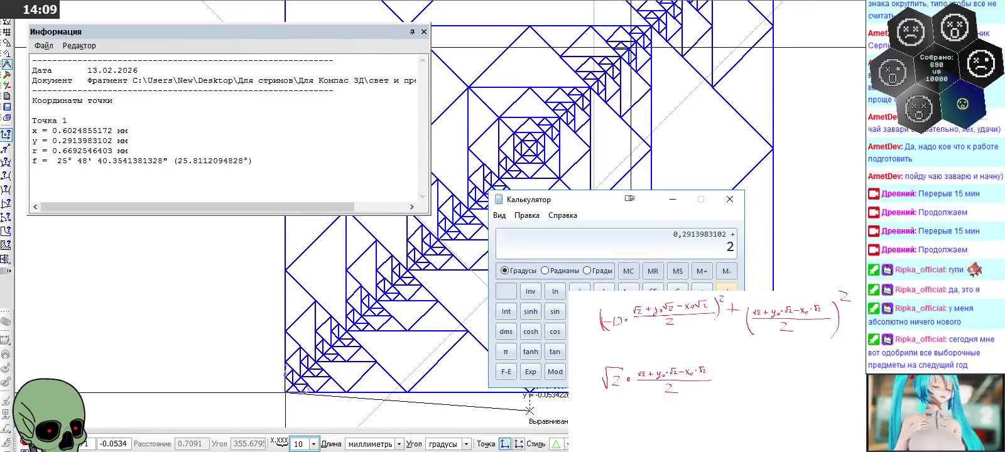
pyautogui.press('@')
pyautogui.press('Return')
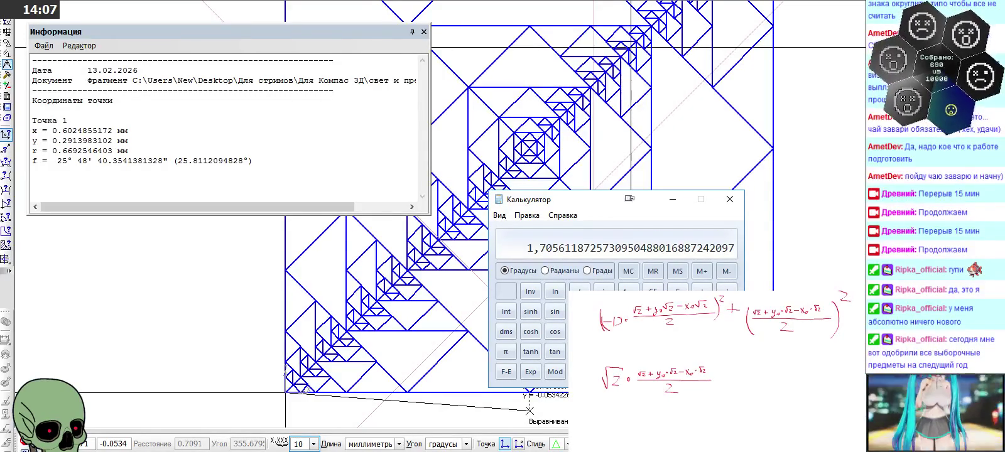
pyautogui.write('-')
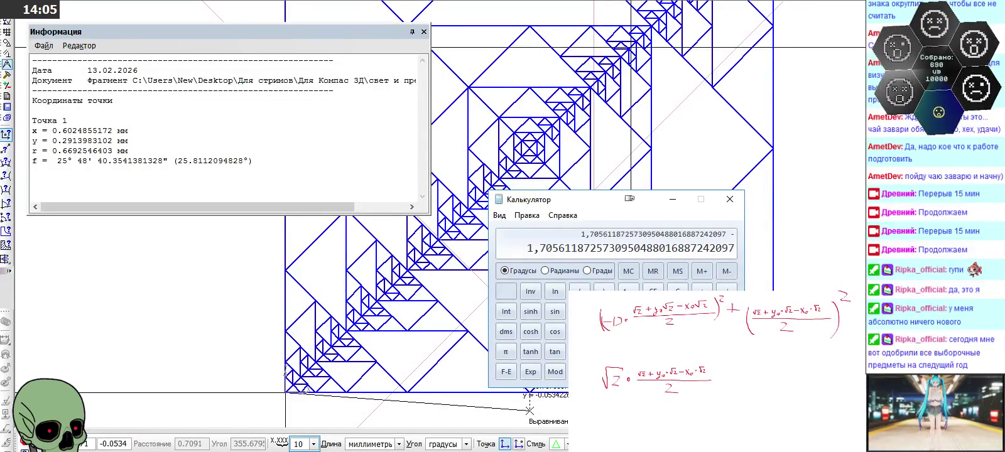
pyautogui.write('0,6024855172')
pyautogui.press('Return')
pyautogui.write('/ 2')
pyautogui.press('Return')
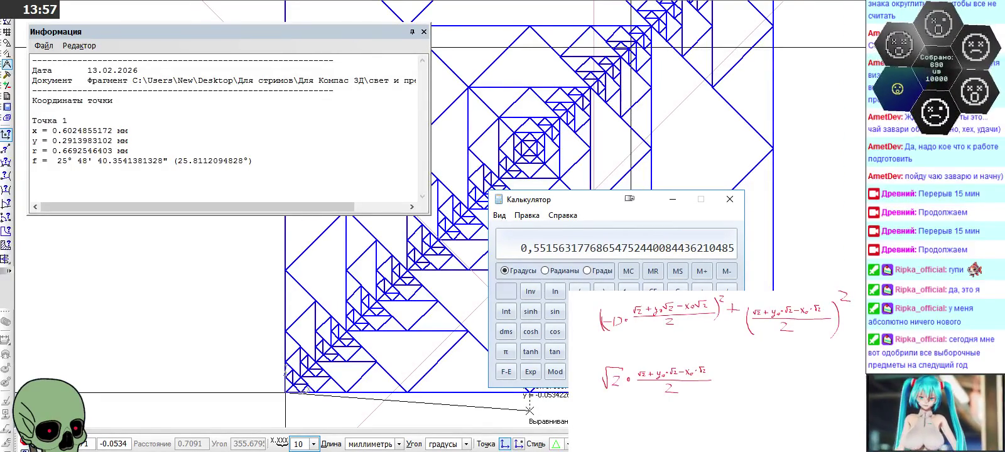
pyautogui.write('*')
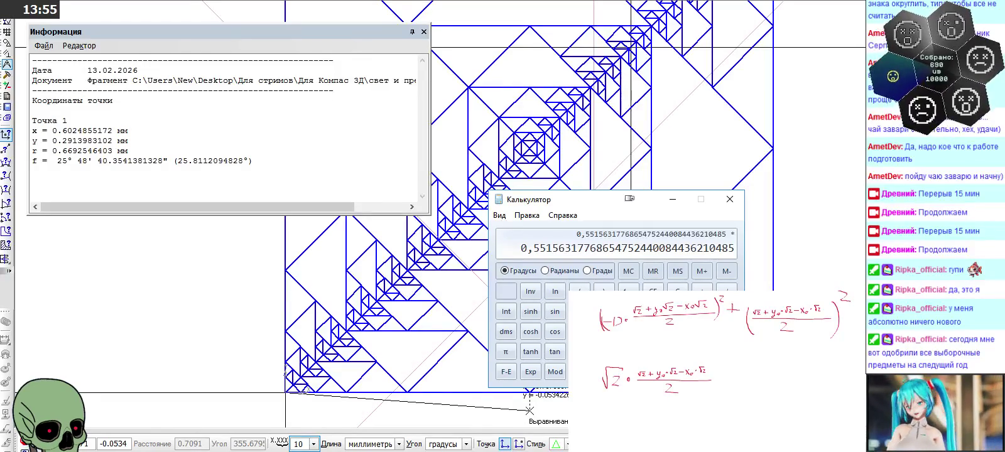
pyautogui.write('2')
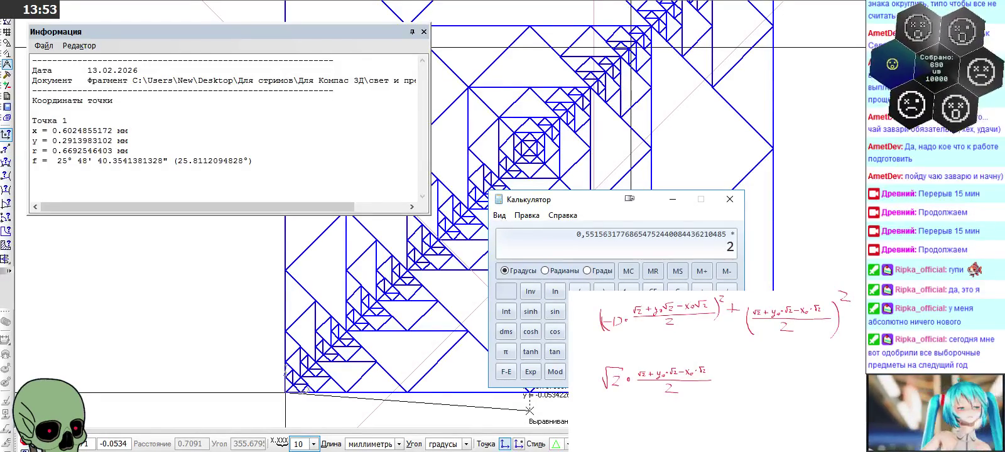
pyautogui.press('@')
pyautogui.press('Return')
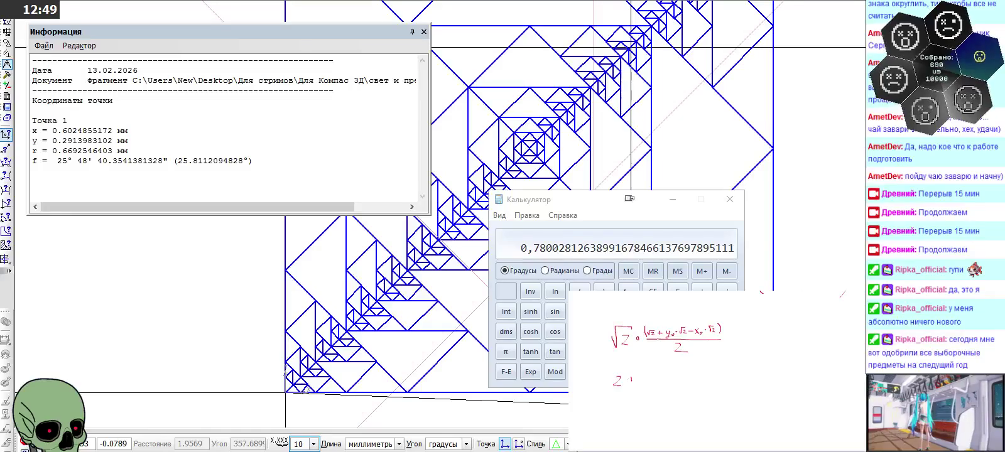
# - Finish (2+2·y0−2·x0)/2, cancel its 2s and write y0 − x0 beside it; reset the calculator
pyautogui.moveTo(642, 376)
pyautogui.mouseDown()
pyautogui.moveTo(659, 390)
pyautogui.moveTo(714, 384)
pyautogui.mouseUp()
pyautogui.moveTo(714, 377); pyautogui.dragTo(708, 384)
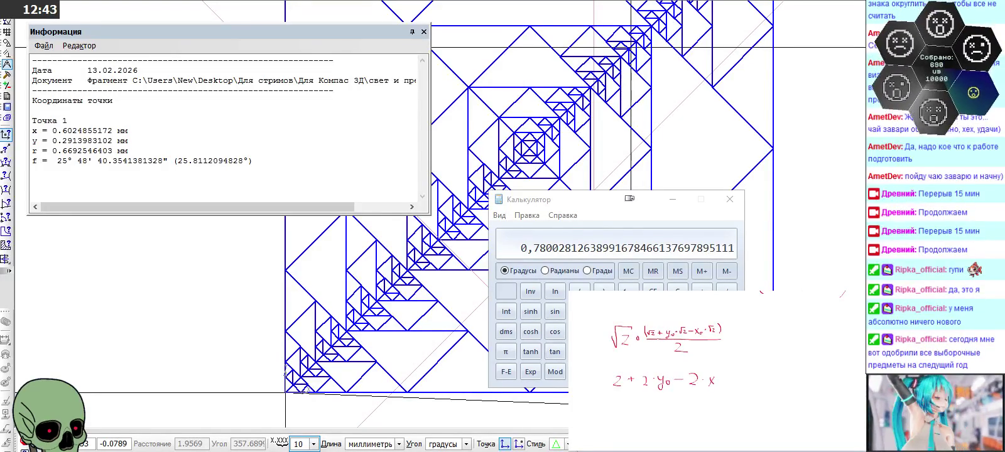
pyautogui.moveTo(612, 394); pyautogui.dragTo(739, 392)
pyautogui.moveTo(664, 408); pyautogui.dragTo(679, 417)
pyautogui.moveTo(691, 377); pyautogui.dragTo(599, 387)
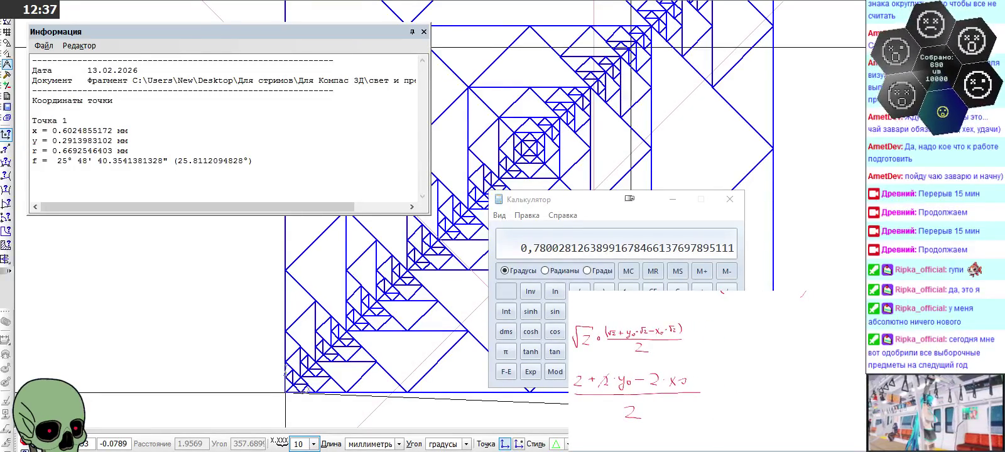
pyautogui.moveTo(659, 374); pyautogui.dragTo(624, 424)
pyautogui.moveTo(691, 377)
pyautogui.mouseDown()
pyautogui.moveTo(650, 377)
pyautogui.moveTo(687, 395)
pyautogui.moveTo(725, 385)
pyautogui.mouseUp()
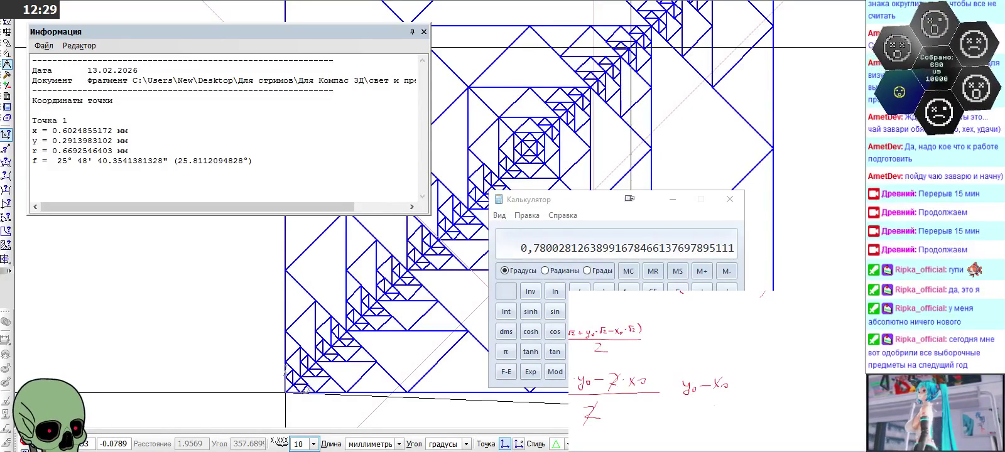
pyautogui.click(677, 290)
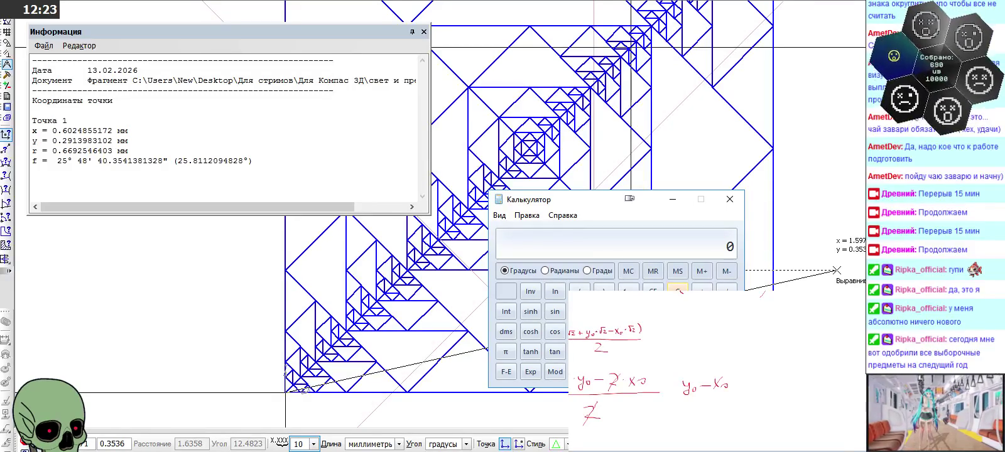
pyautogui.write('0,29')
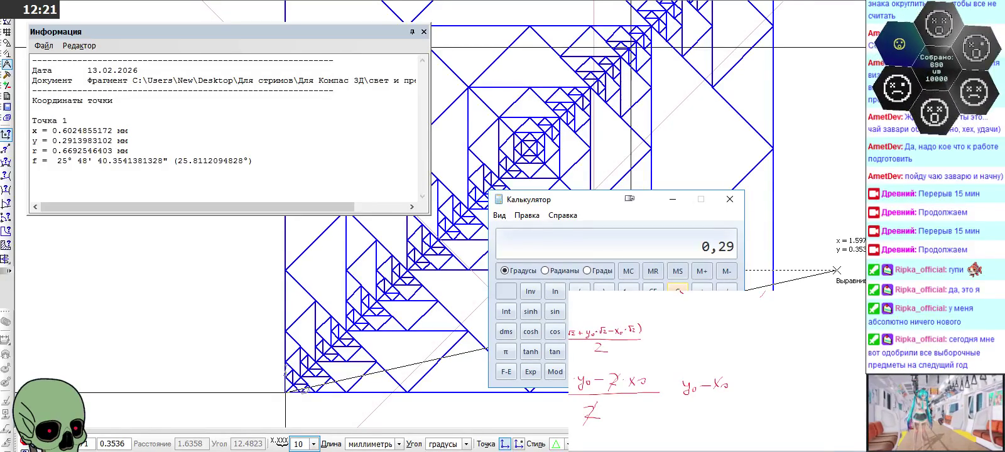
pyautogui.write('1398')
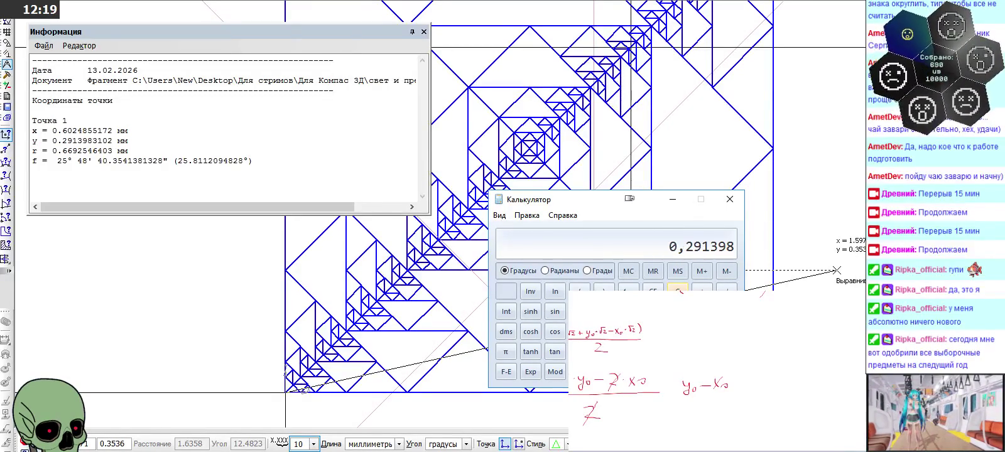
pyautogui.write('3')
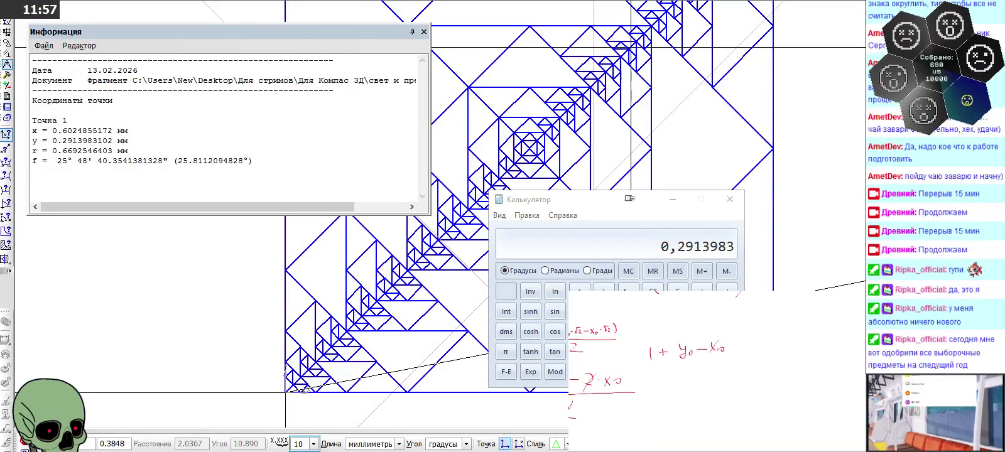
pyautogui.press('Escape')
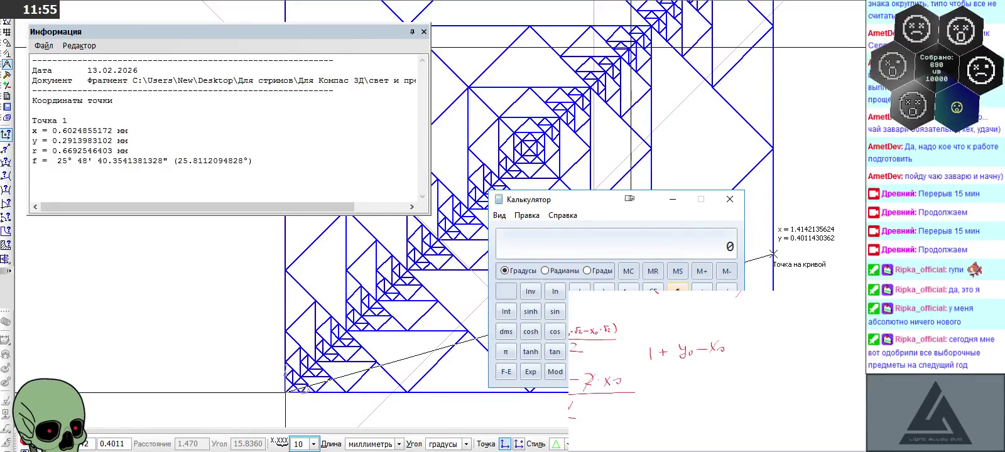
pyautogui.write('1+')
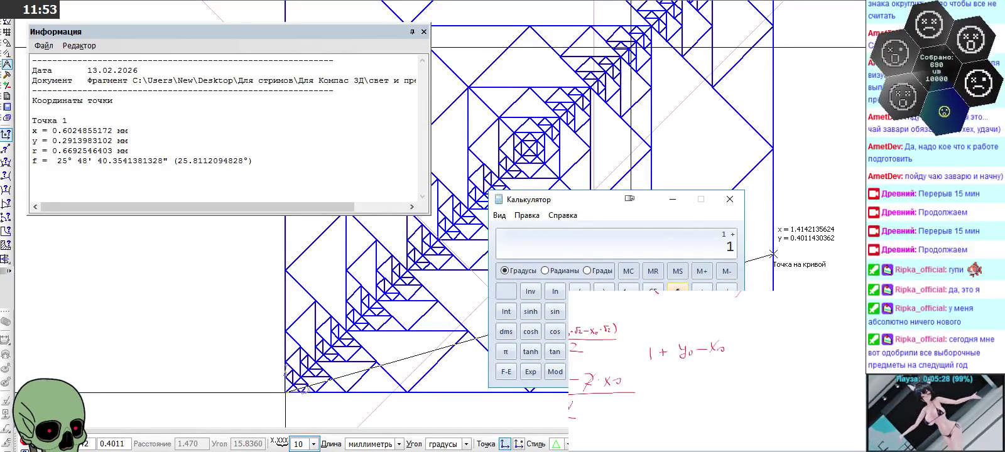
pyautogui.write('0,2913983102')
pyautogui.press('Return')
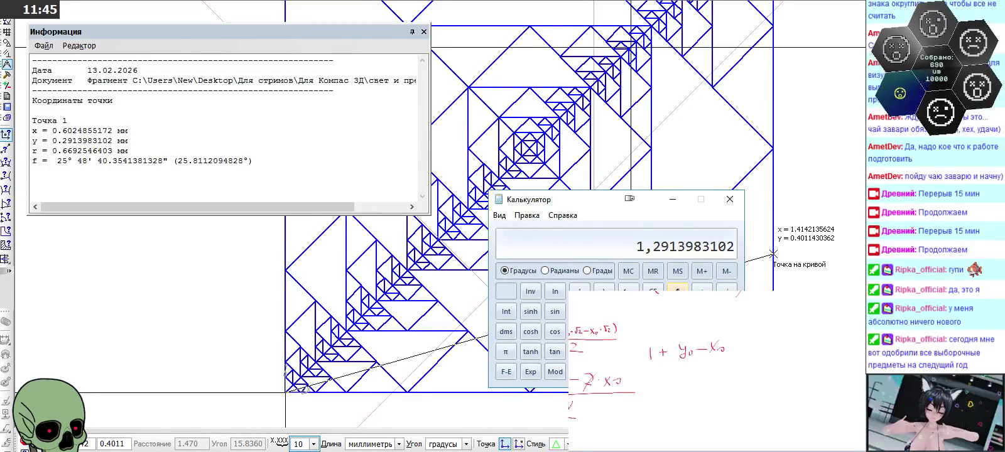
pyautogui.write('-0,602485')
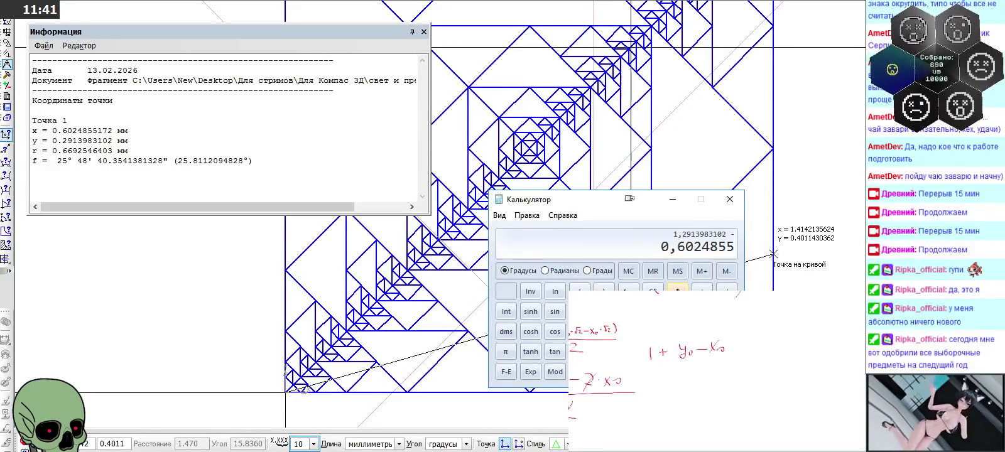
pyautogui.write('5172')
pyautogui.press('Return')
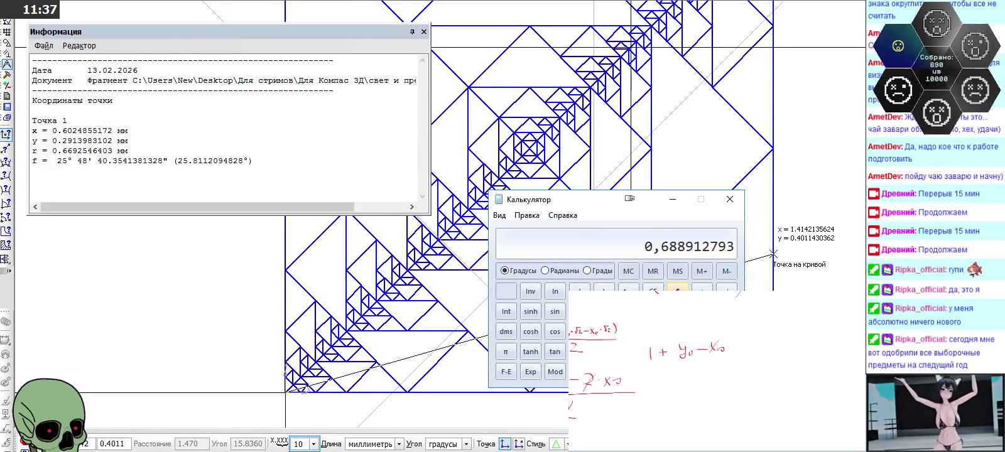
pyautogui.press('Escape')
pyautogui.write('1')
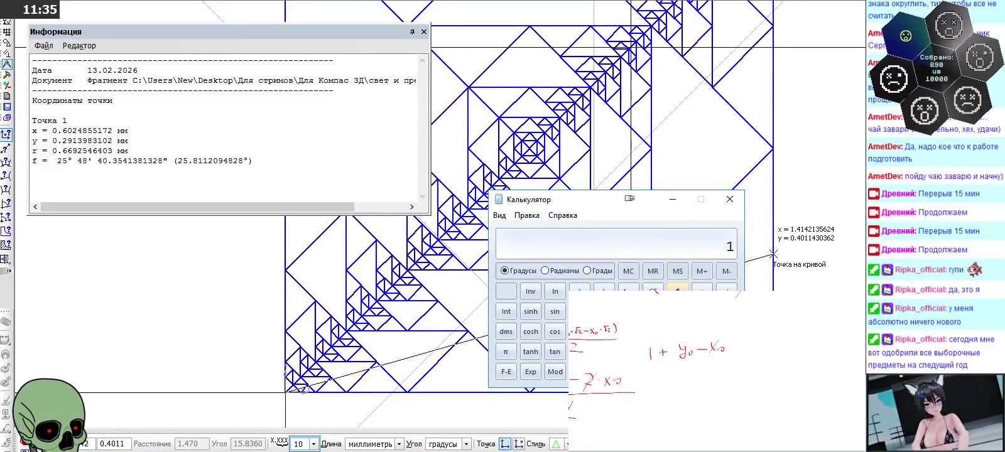
pyautogui.write('0,2914')
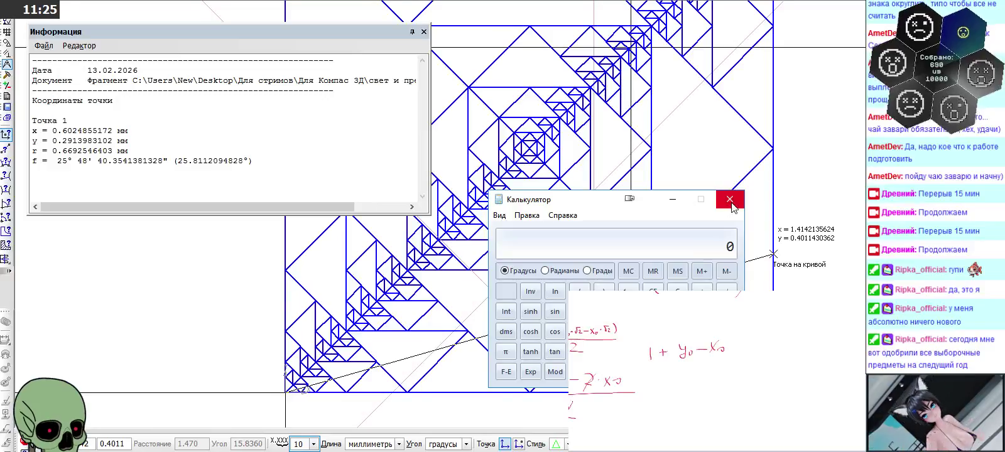
# - Close Calculator and the Информация report, then measure a 0.78 distance between two fractal points
pyautogui.click(729, 199)
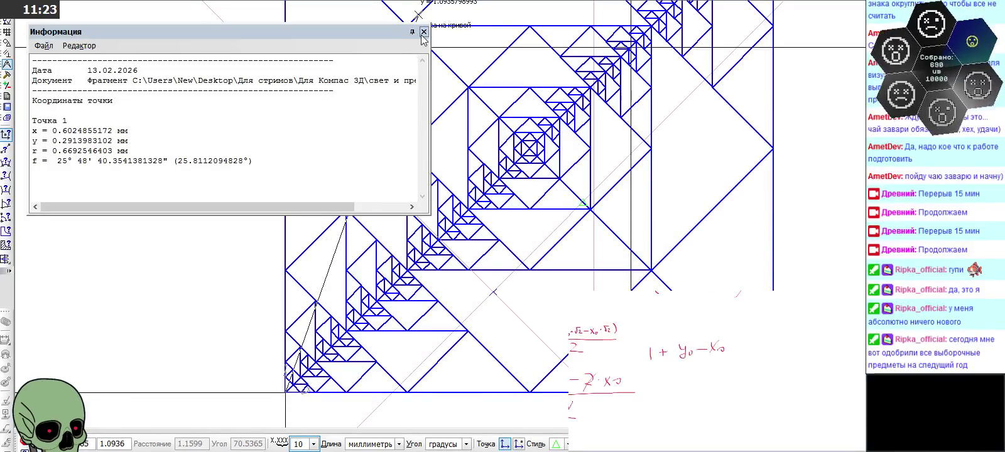
pyautogui.click(423, 31)
pyautogui.click(6, 149)
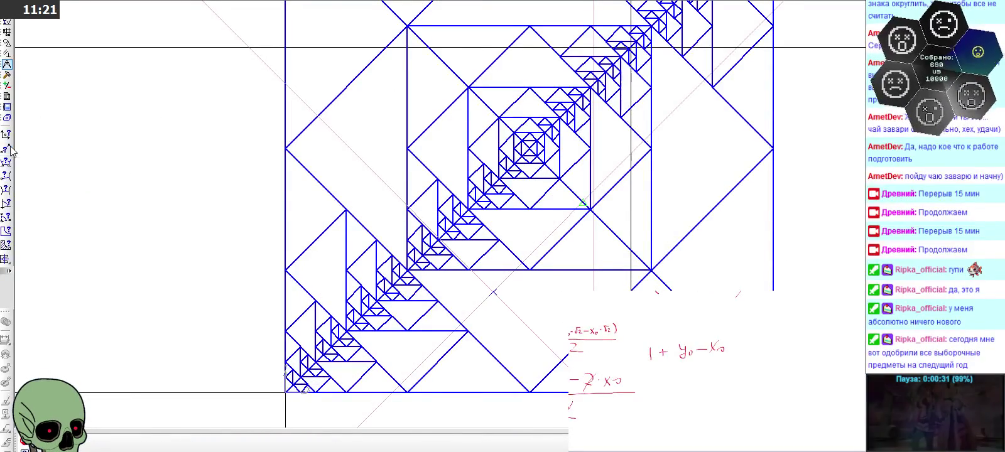
pyautogui.click(582, 201)
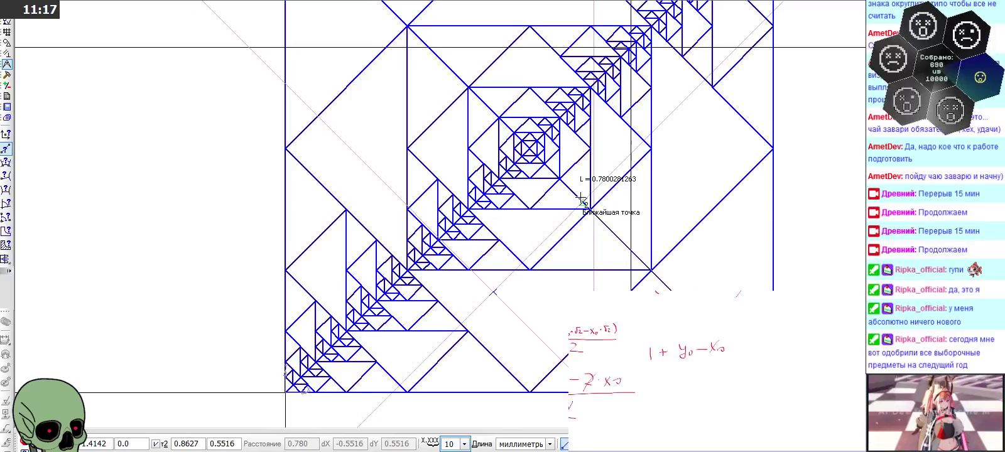
pyautogui.press('Escape')
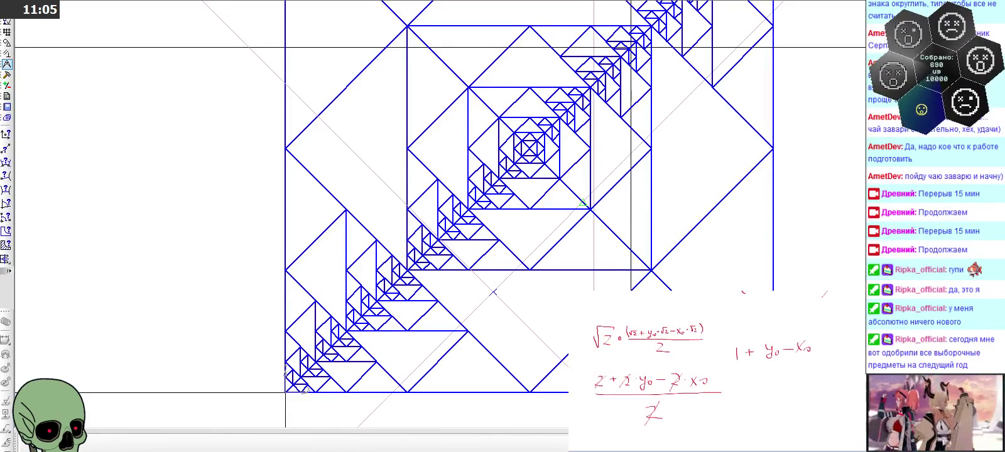
# - Frame 1 + y0 − x0 in a red box and add = X after it
pyautogui.hscroll(2, 690, 370)
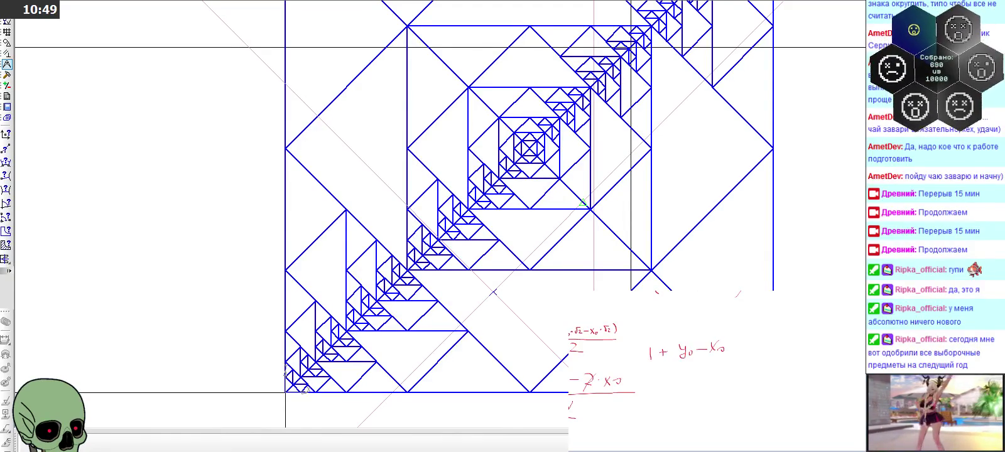
pyautogui.moveTo(642, 334); pyautogui.dragTo(731, 363)
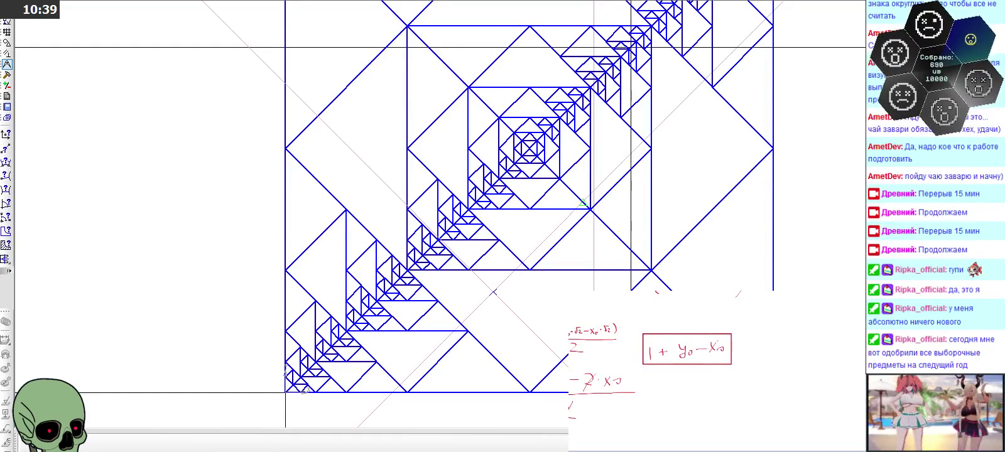
pyautogui.moveTo(741, 351); pyautogui.dragTo(766, 355)
pyautogui.moveTo(767, 343); pyautogui.dragTo(759, 355)
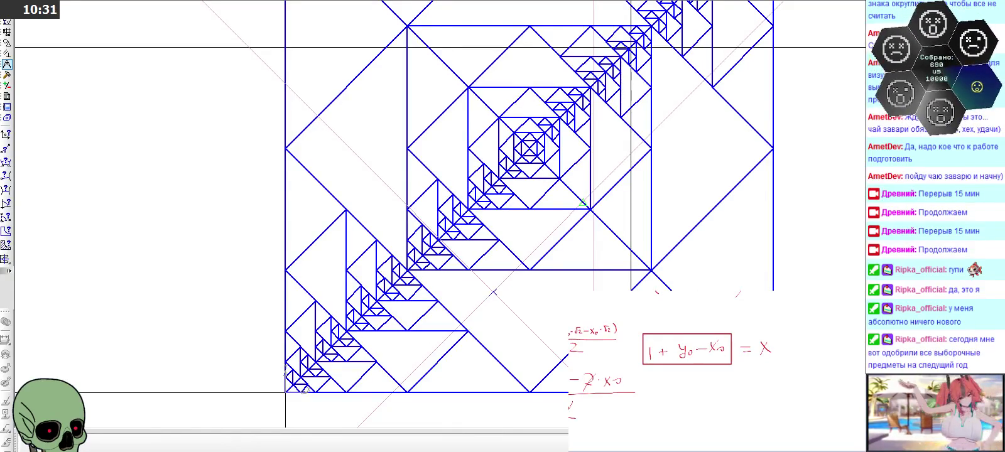
# - Lasso the boxed 1 + y0 − x0 = X formula and shift it to the right
pyautogui.moveTo(637, 328); pyautogui.dragTo(780, 369)
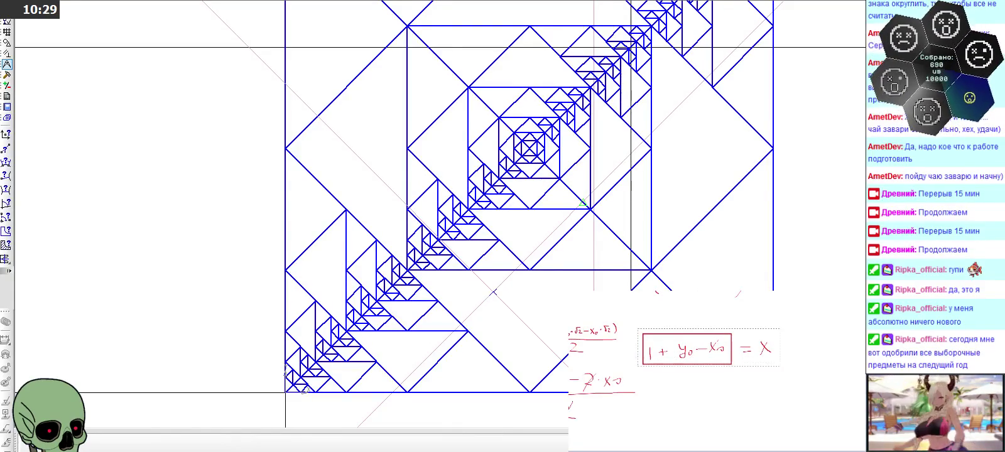
pyautogui.moveTo(710, 349); pyautogui.dragTo(755, 347)
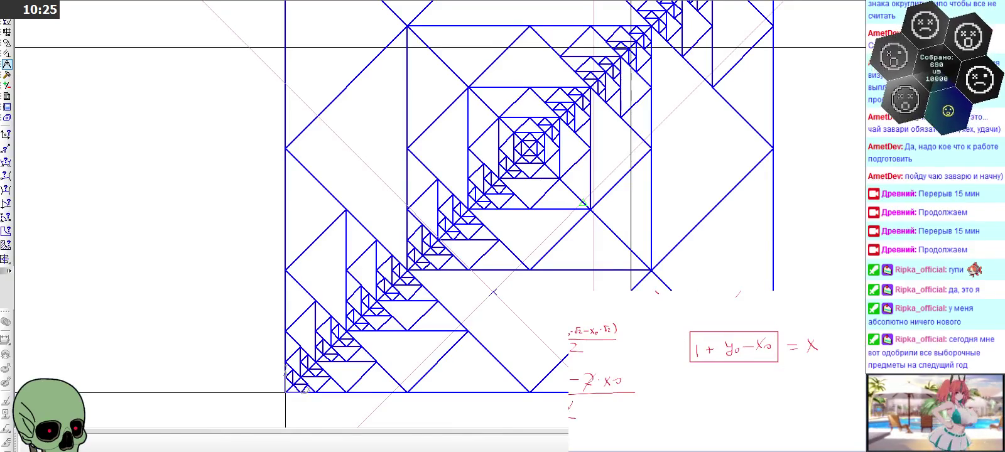
pyautogui.scroll(2, 716, 371)
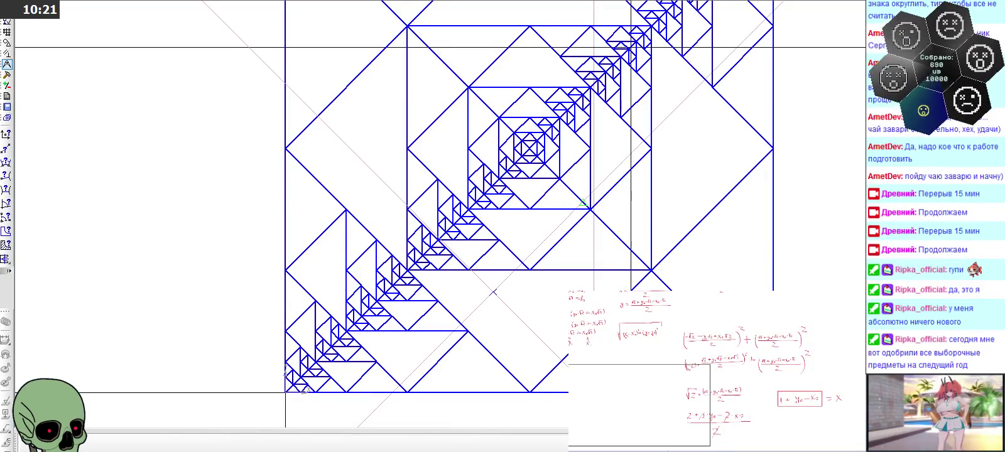
# - Draw a red diamond with a Y axis arrow and an X axis through its corner
pyautogui.moveTo(594, 356); pyautogui.dragTo(636, 352)
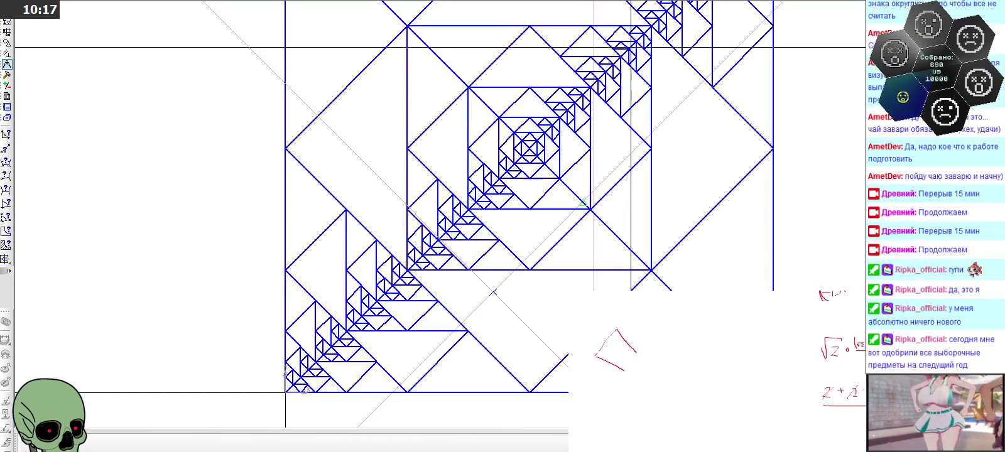
pyautogui.moveTo(595, 355)
pyautogui.mouseDown()
pyautogui.moveTo(616, 370)
pyautogui.moveTo(635, 353)
pyautogui.mouseUp()
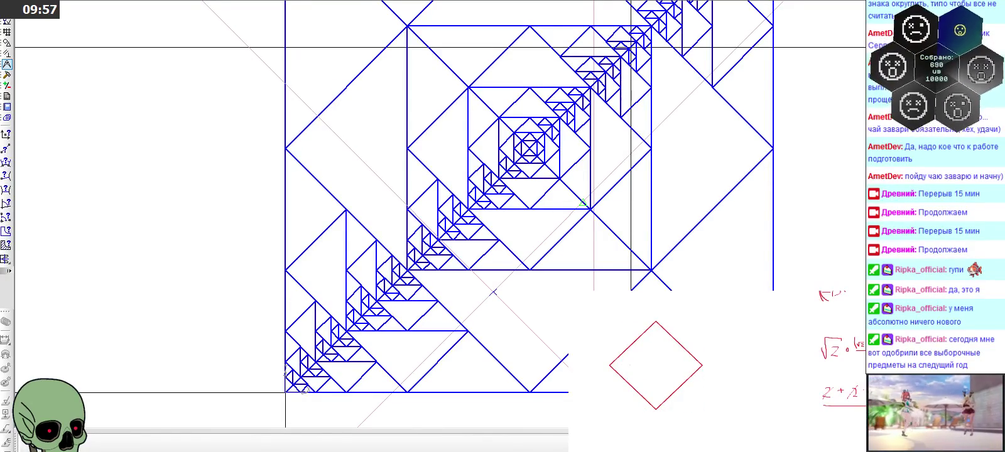
pyautogui.moveTo(609, 362)
pyautogui.mouseDown()
pyautogui.moveTo(607, 312)
pyautogui.moveTo(614, 317)
pyautogui.mouseUp()
pyautogui.moveTo(609, 365)
pyautogui.mouseDown()
pyautogui.moveTo(727, 365)
pyautogui.moveTo(748, 382)
pyautogui.moveTo(739, 382)
pyautogui.mouseUp()
# - Label the X and Y axes, drop a line from the top corner, and mark a point inside
pyautogui.moveTo(581, 312); pyautogui.dragTo(587, 317)
pyautogui.moveTo(592, 313); pyautogui.dragTo(584, 327)
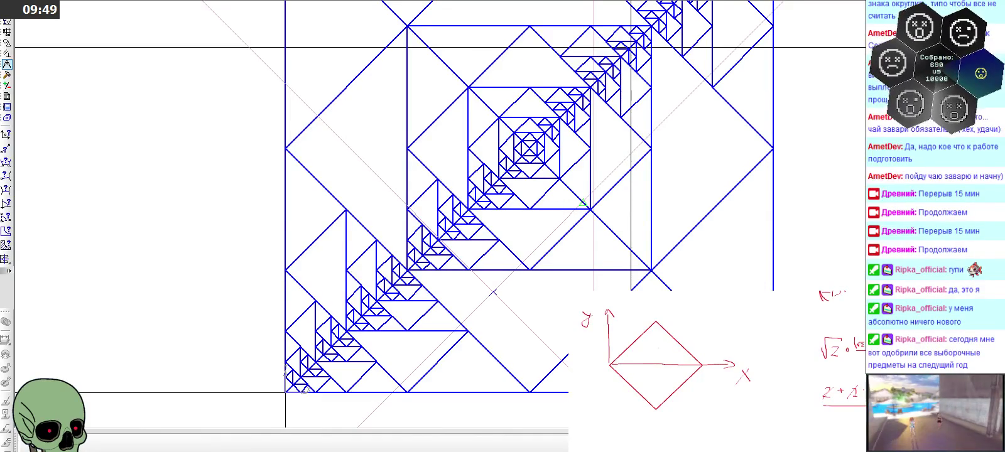
pyautogui.moveTo(655, 321); pyautogui.dragTo(658, 363)
pyautogui.click(639, 350)
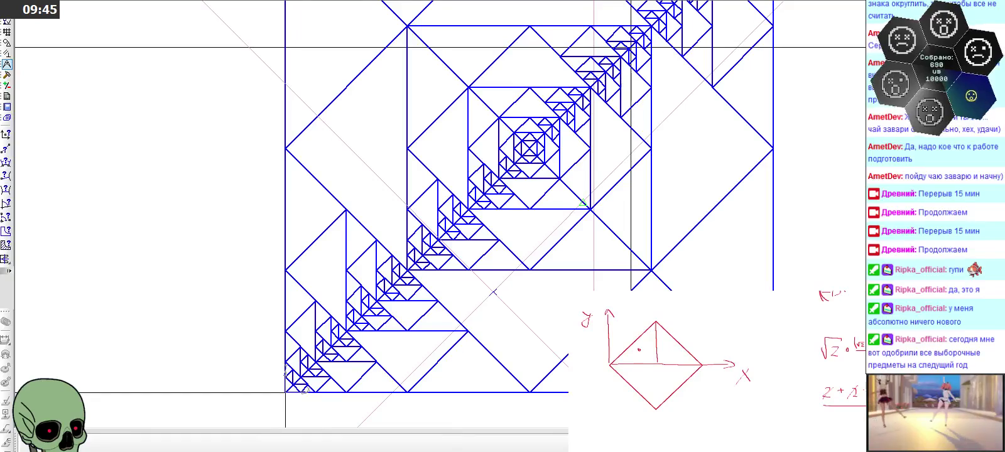
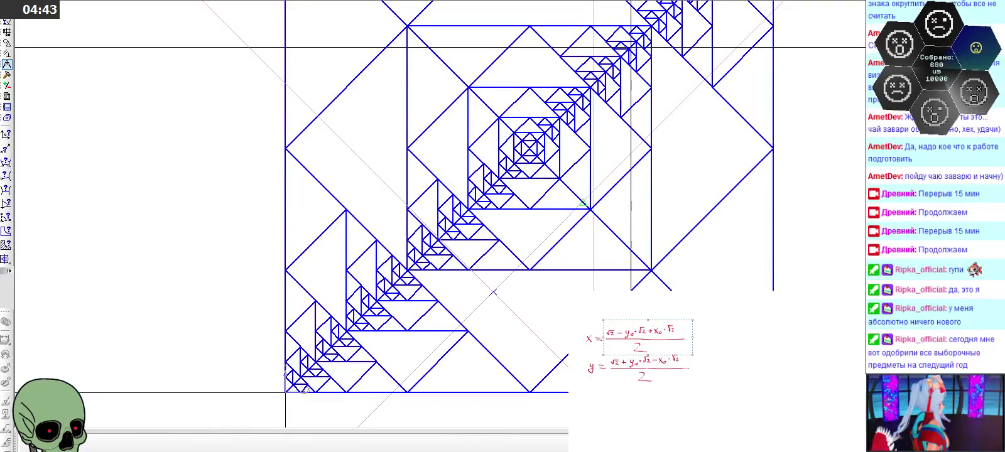
# - Paste a copy of the handwritten formula and remove it, keeping the x = and y = labels
pyautogui.hotkey('ctrl', 'v')
pyautogui.moveTo(614, 314)
pyautogui.mouseDown()
pyautogui.moveTo(764, 342)
pyautogui.moveTo(710, 380)
pyautogui.moveTo(751, 378)
pyautogui.mouseUp()
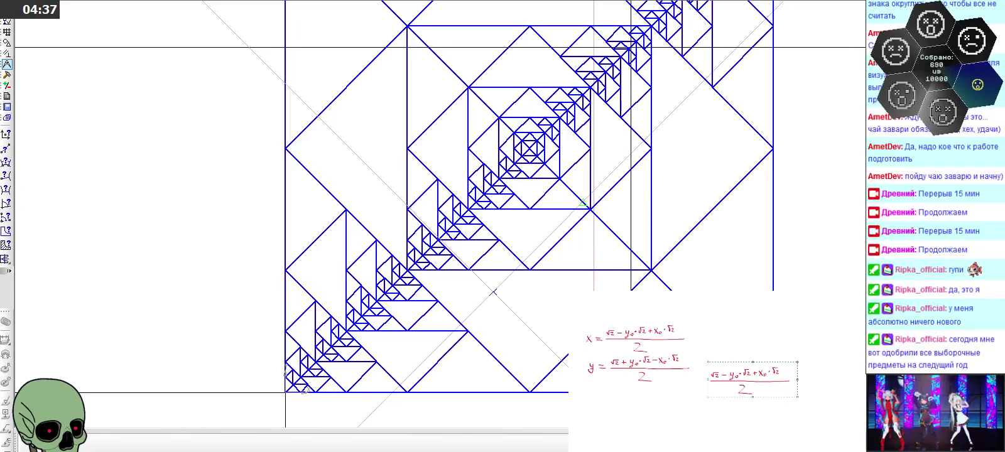
pyautogui.press('Delete')
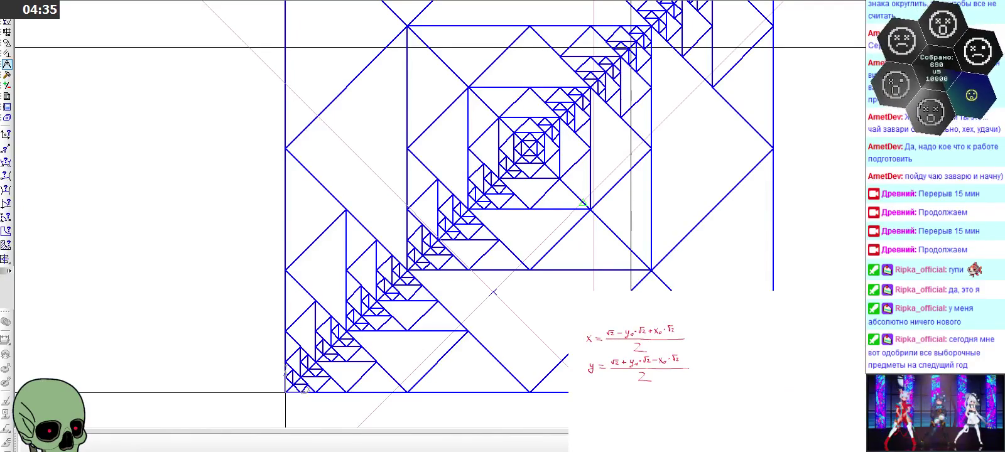
pyautogui.moveTo(574, 321); pyautogui.dragTo(606, 380)
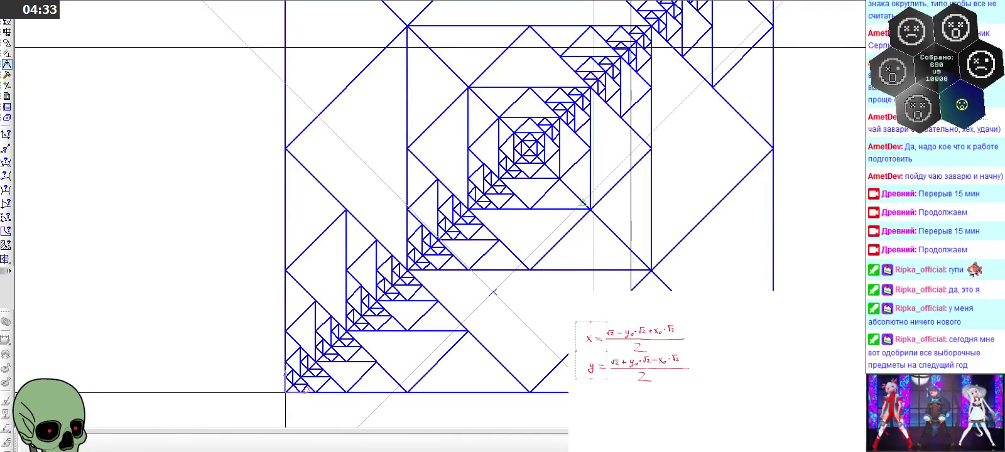
pyautogui.press('Delete')
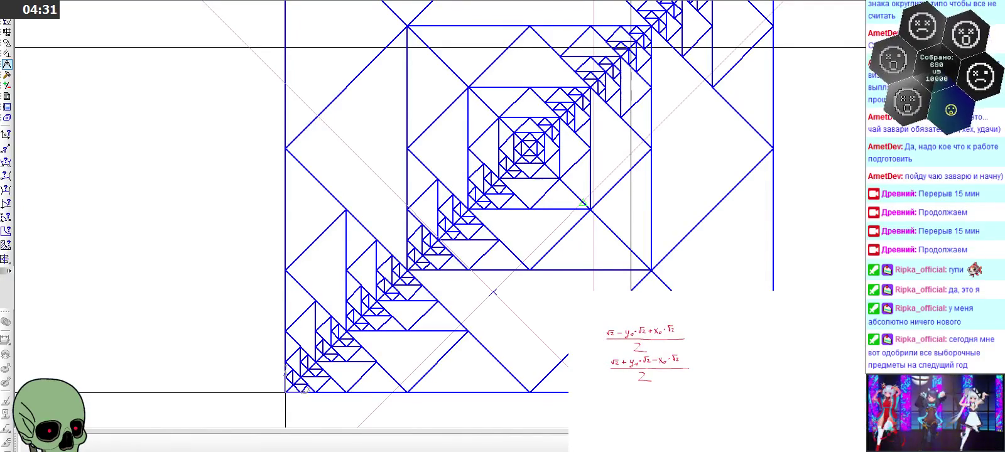
pyautogui.hotkey('ctrl', 'z')
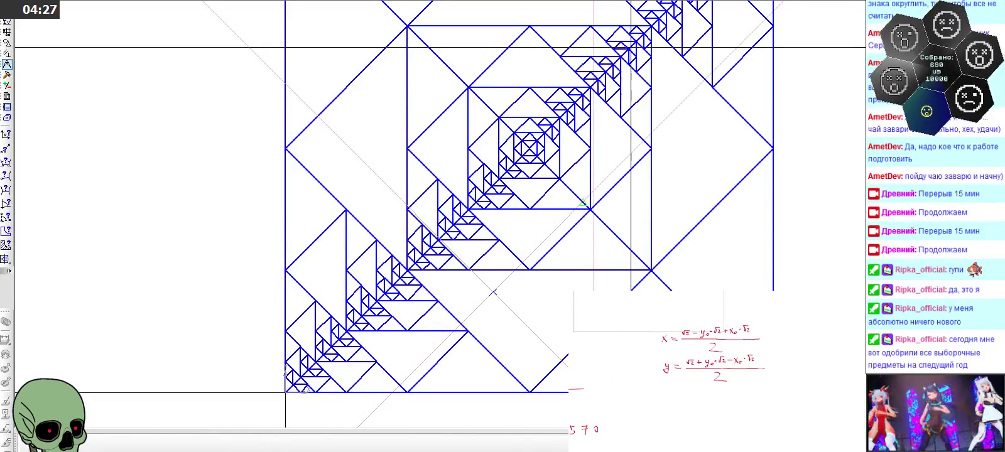
# - Move the red x label left and ink − √2·x₀ after it
pyautogui.click(690, 314)
pyautogui.moveTo(691, 314); pyautogui.dragTo(627, 316)
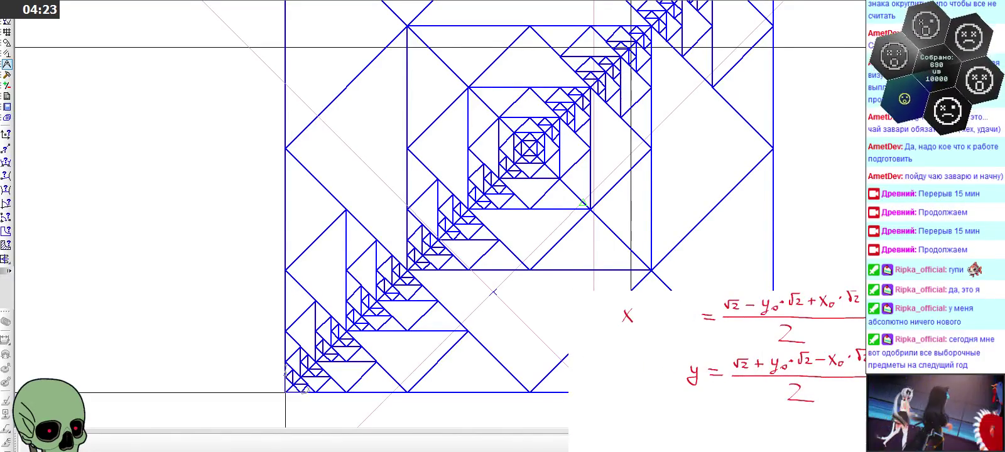
pyautogui.moveTo(654, 316)
pyautogui.mouseDown()
pyautogui.moveTo(659, 321)
pyautogui.moveTo(666, 306)
pyautogui.moveTo(667, 322)
pyautogui.mouseUp()
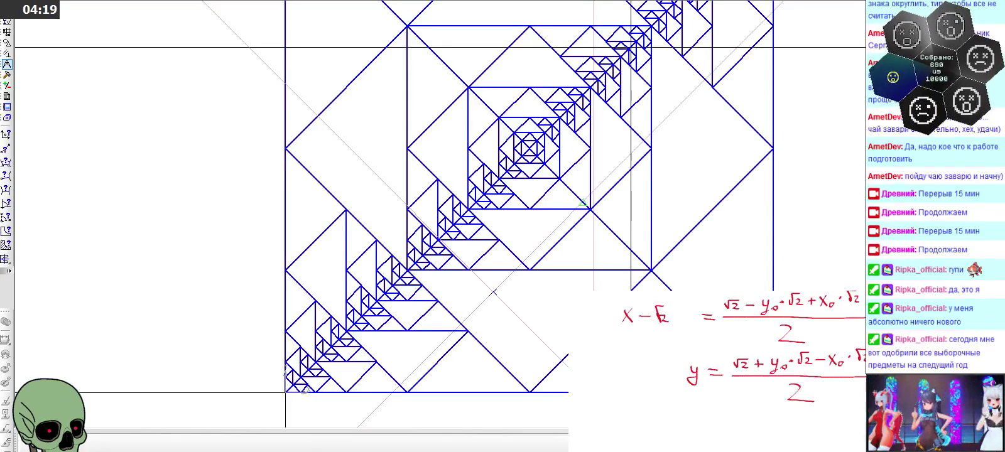
pyautogui.hotkey('ctrl', 'z')
pyautogui.hotkey('ctrl', 'z')
pyautogui.hotkey('ctrl', 'z')
pyautogui.hotkey('ctrl', 'y')
pyautogui.hotkey('ctrl', 'y')
pyautogui.hotkey('ctrl', 'y')
pyautogui.hotkey('ctrl', 'y')
pyautogui.hotkey('ctrl', 'y')
pyautogui.hotkey('ctrl', 'y')
# - Shift the lower equation's y left and add − √2·y₀ after it
pyautogui.click(691, 373)
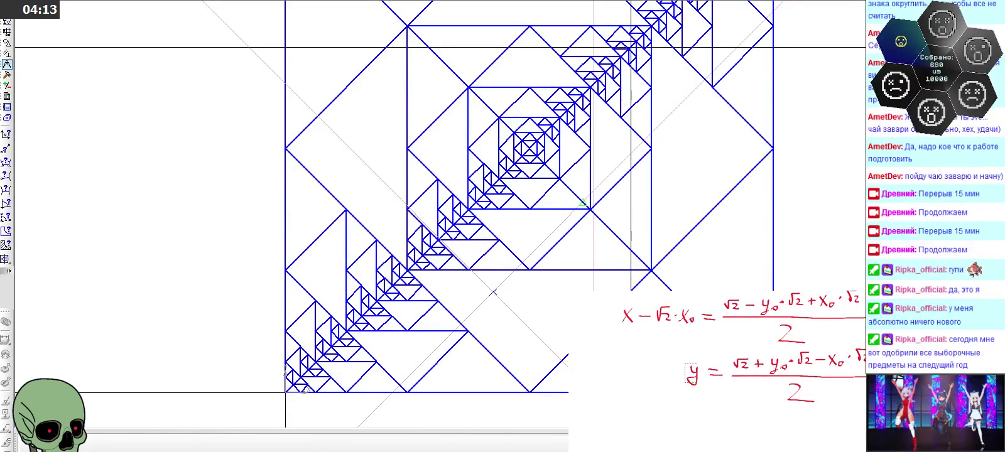
pyautogui.moveTo(691, 375)
pyautogui.mouseDown()
pyautogui.moveTo(630, 376)
pyautogui.moveTo(670, 366)
pyautogui.moveTo(684, 386)
pyautogui.moveTo(693, 376)
pyautogui.mouseUp()
pyautogui.click(678, 377)
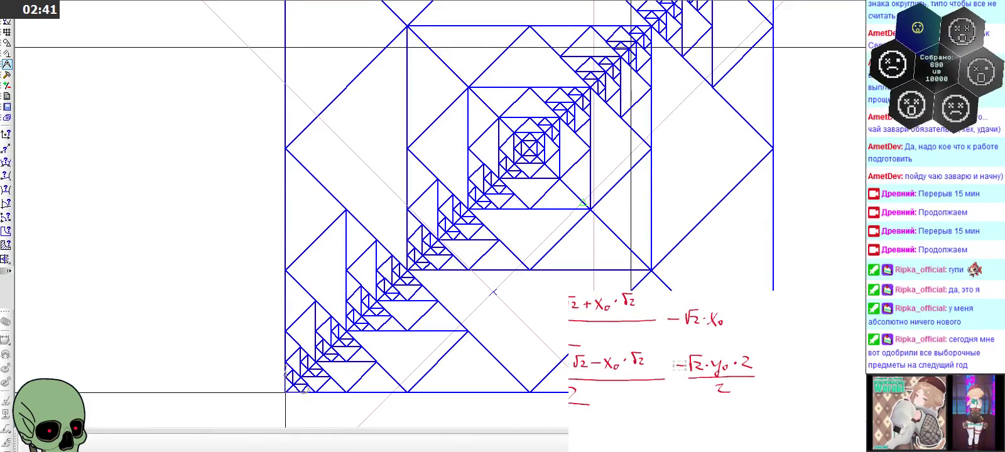
# - Replace the minus with a plus and ink −√2·x₀·2 over a denominator of 2
pyautogui.moveTo(675, 364); pyautogui.dragTo(685, 365)
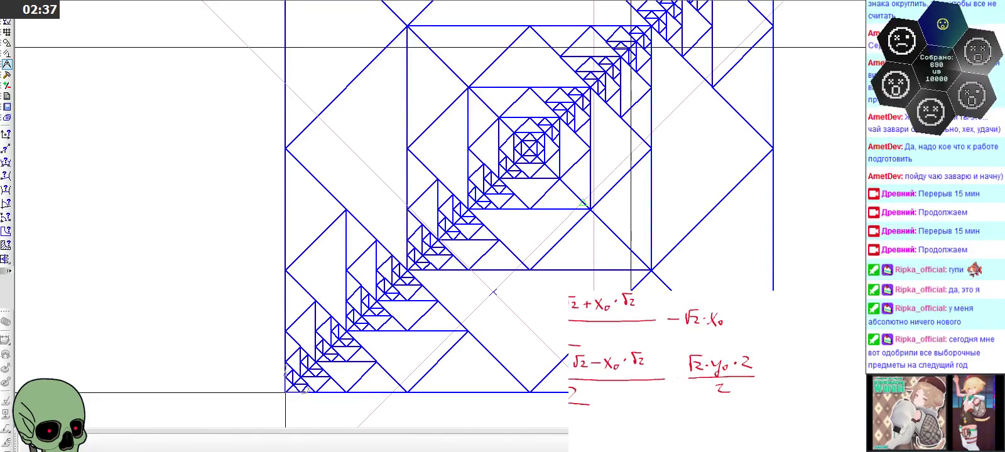
pyautogui.moveTo(677, 373)
pyautogui.mouseDown()
pyautogui.moveTo(678, 383)
pyautogui.moveTo(688, 366)
pyautogui.moveTo(725, 377)
pyautogui.moveTo(704, 342)
pyautogui.moveTo(756, 347)
pyautogui.mouseUp()
pyautogui.scroll(1, 659, 364)
pyautogui.click(745, 342)
pyautogui.moveTo(689, 360)
pyautogui.mouseDown()
pyautogui.moveTo(766, 360)
pyautogui.moveTo(723, 375)
pyautogui.moveTo(734, 375)
pyautogui.mouseUp()
pyautogui.moveTo(669, 363); pyautogui.dragTo(682, 363)
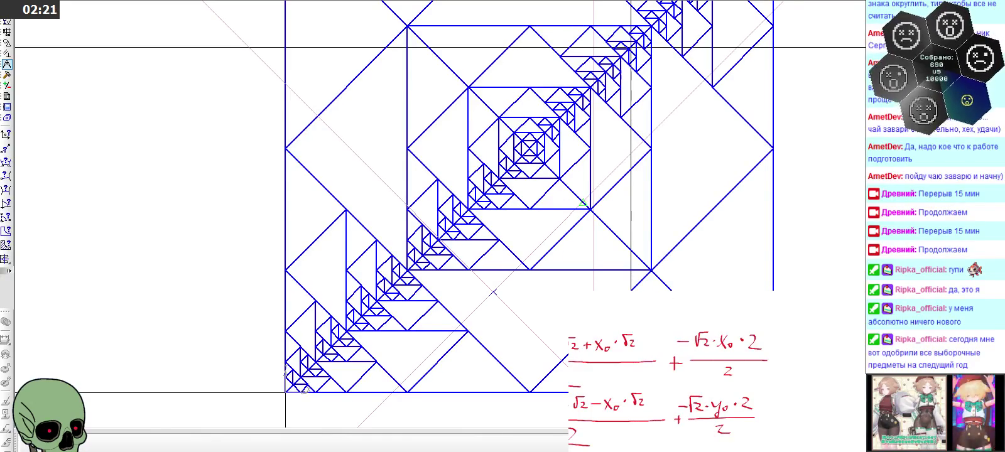
pyautogui.scroll(-3, 666, 352)
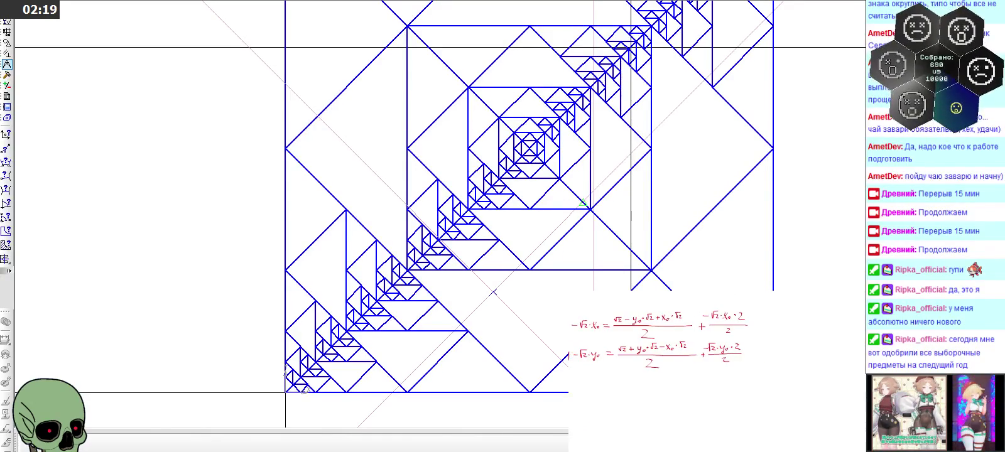
pyautogui.scroll(2, 704, 377)
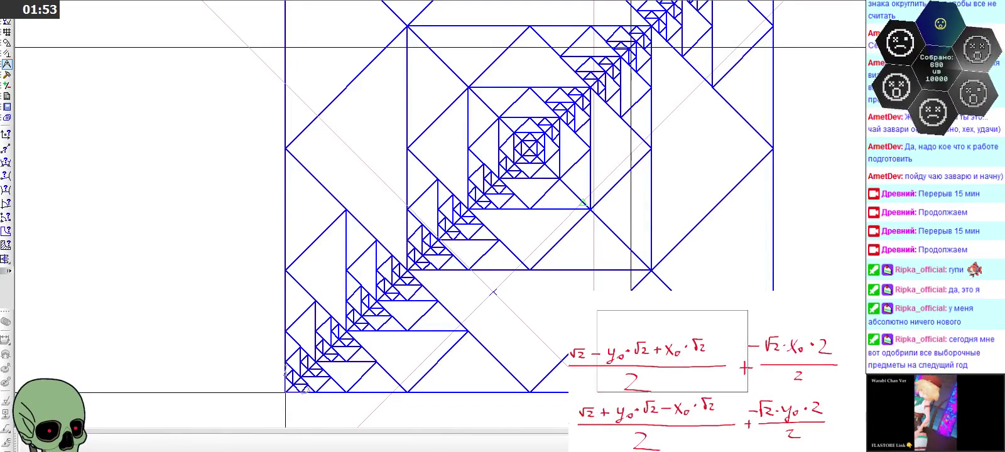
# - Change the + before x₀·√2 to a minus and delete the −√2·x₀·2/2 fraction
pyautogui.moveTo(675, 356); pyautogui.dragTo(699, 384)
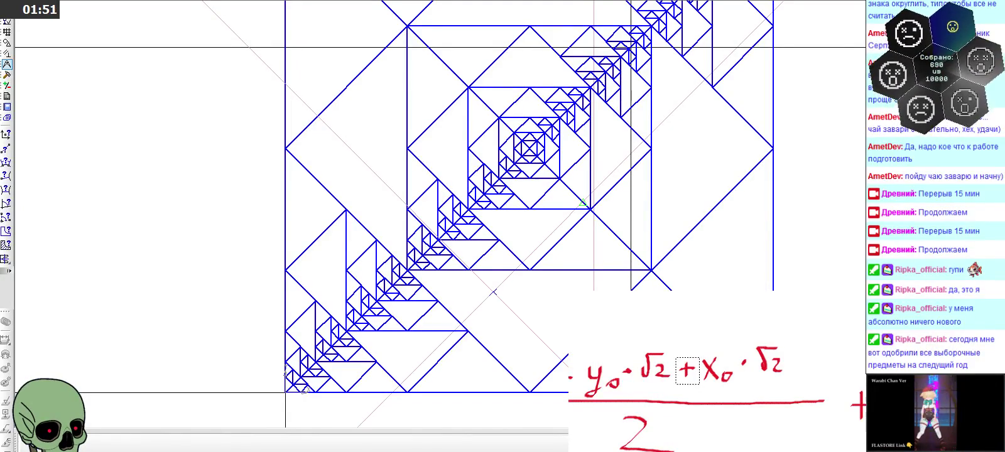
pyautogui.press('Delete')
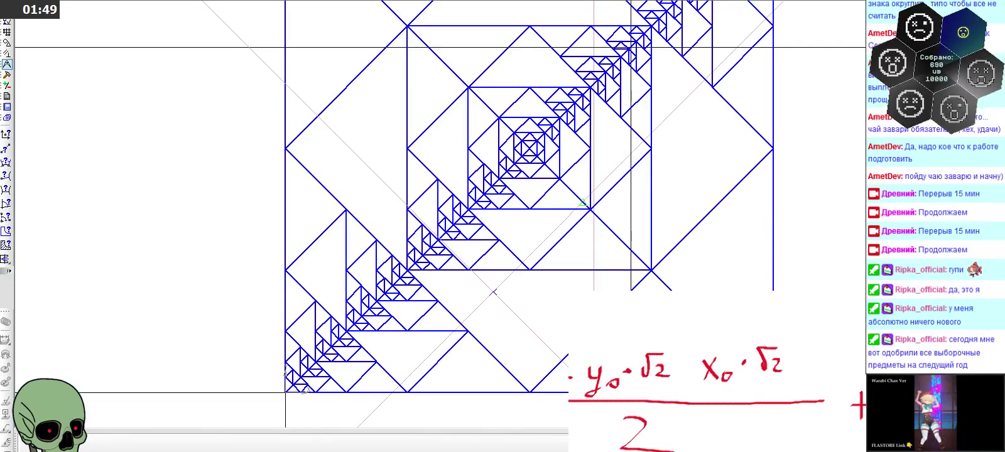
pyautogui.moveTo(676, 371); pyautogui.dragTo(688, 370)
pyautogui.scroll(-2, 690, 377)
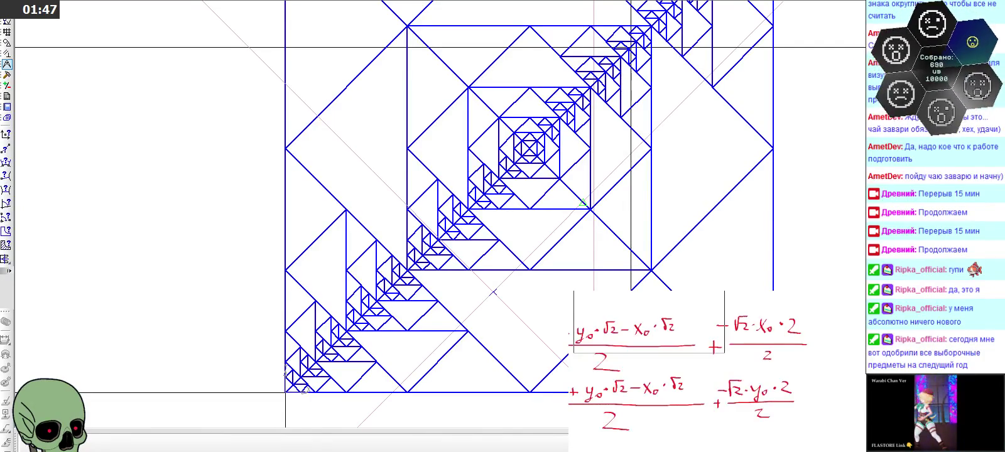
pyautogui.moveTo(698, 303); pyautogui.dragTo(825, 364)
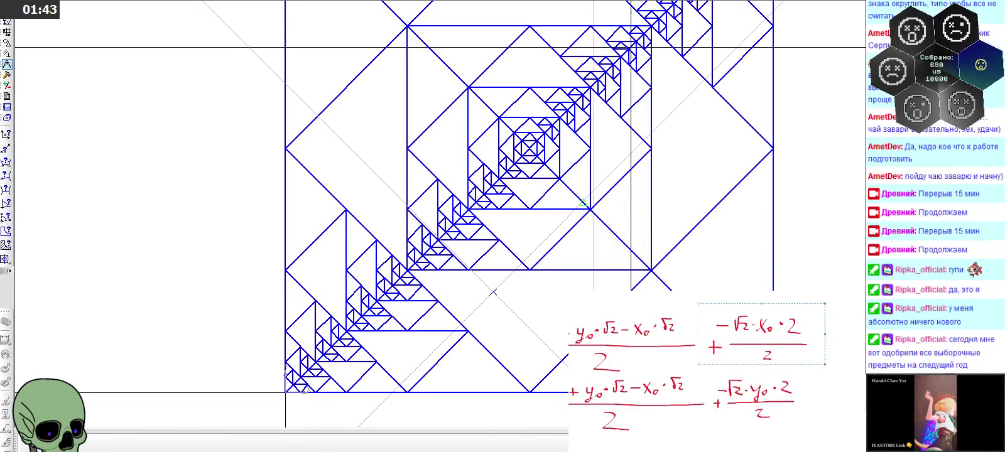
pyautogui.press('Delete')
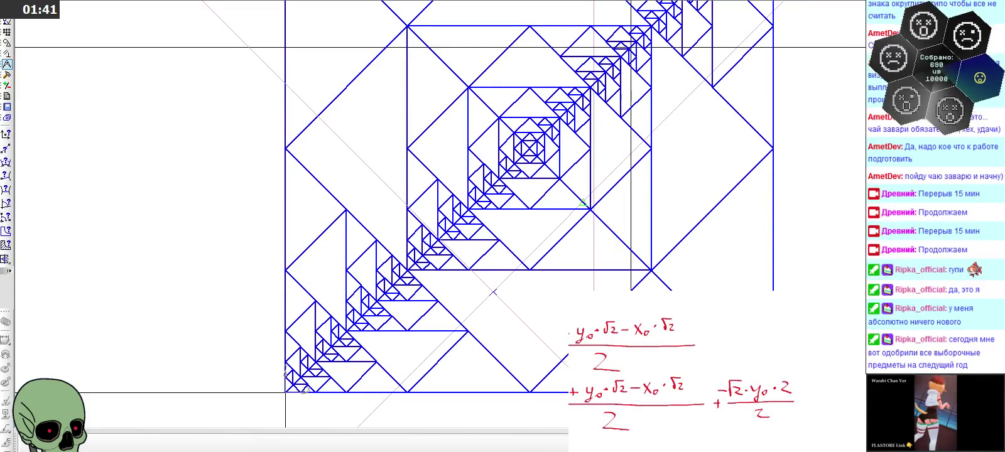
pyautogui.hscroll(-3, 691, 376)
pyautogui.keyDown('ctrl'); pyautogui.scroll(2, 690, 363); pyautogui.keyUp('ctrl')
# - Change the + between √2 and y₀ to a minus and delete the −√2·y₀·2/2 term
pyautogui.click(690, 362)
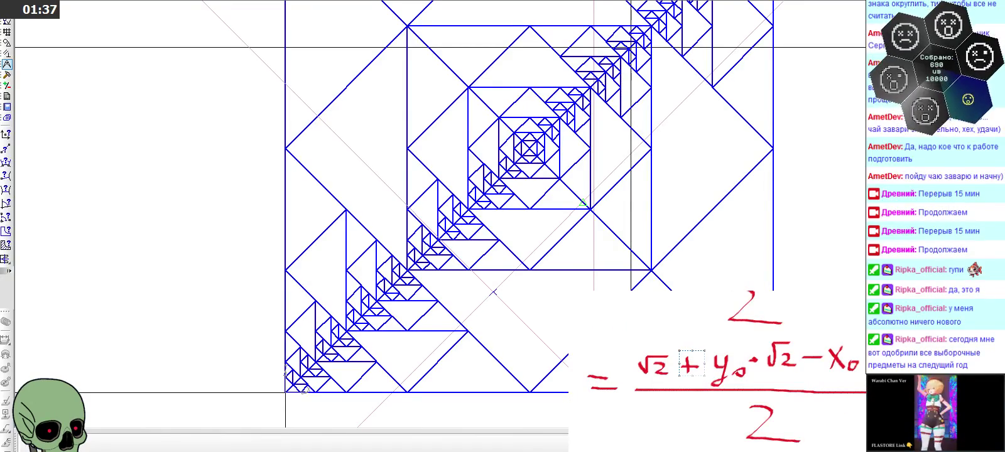
pyautogui.press('Delete')
pyautogui.moveTo(684, 364); pyautogui.dragTo(702, 363)
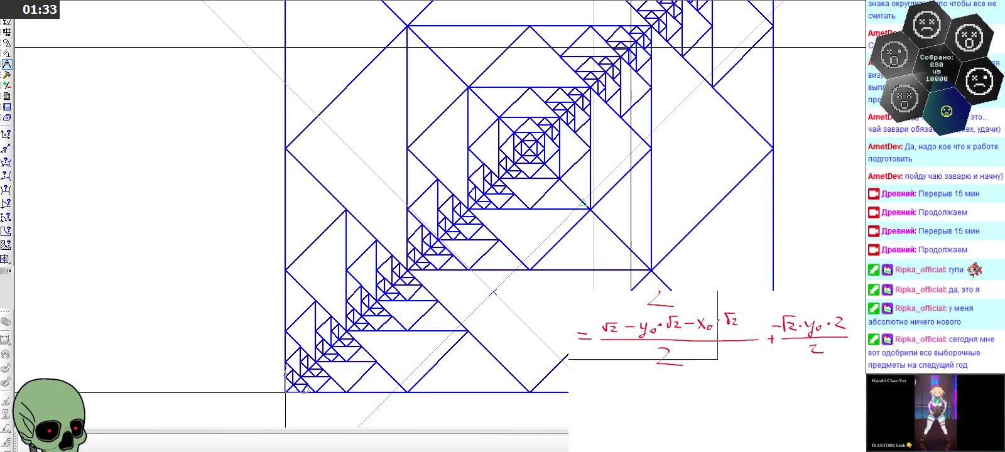
pyautogui.moveTo(760, 345); pyautogui.dragTo(856, 405)
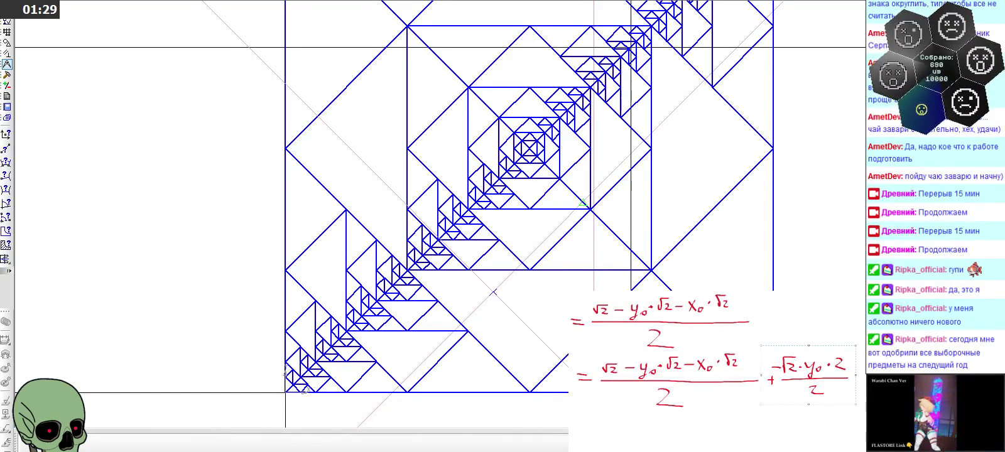
pyautogui.press('Delete')
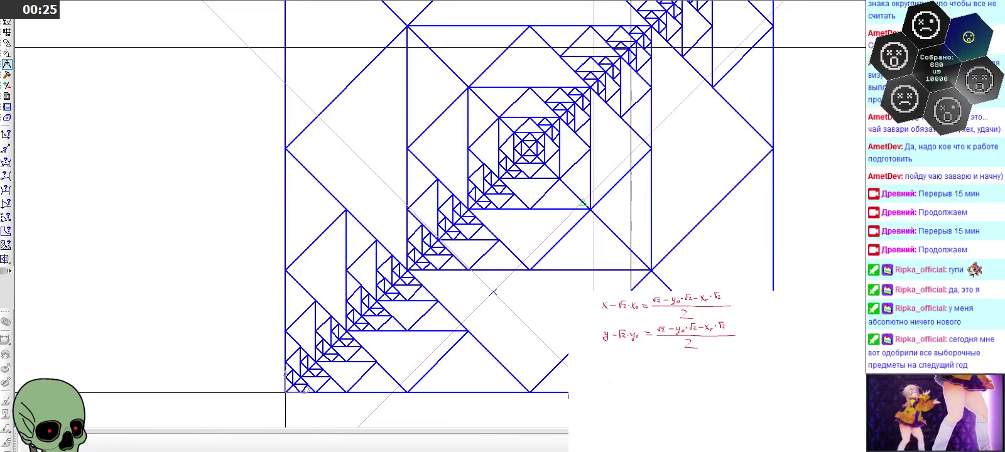
# - Write √2 below the two formulas to start a new line
pyautogui.moveTo(605, 385)
pyautogui.mouseDown()
pyautogui.moveTo(626, 376)
pyautogui.moveTo(622, 390)
pyautogui.mouseUp()
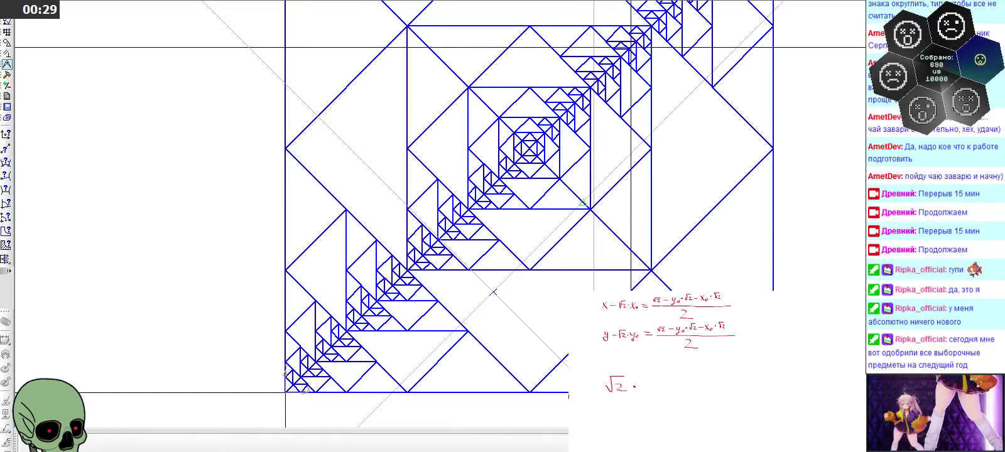
# - Copy the y formula's fraction after √2 ·, nudge the line up, and begin a 2 beneath
pyautogui.moveTo(655, 320); pyautogui.dragTo(739, 354)
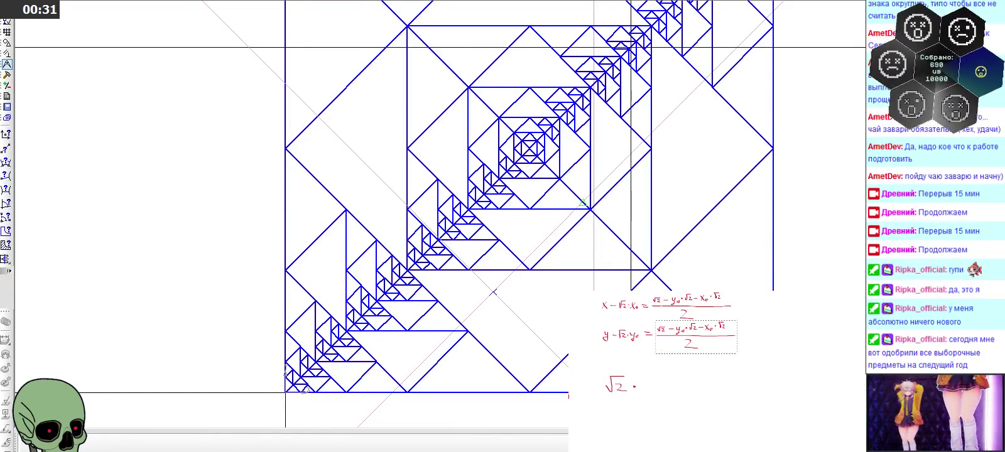
pyautogui.hotkey('ctrl', 'c')
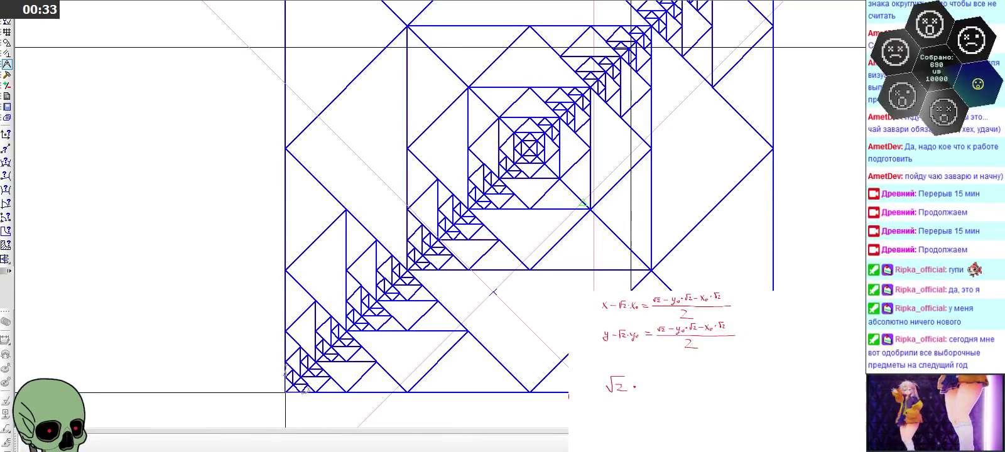
pyautogui.hotkey('ctrl', 'v')
pyautogui.moveTo(609, 304); pyautogui.dragTo(681, 386)
pyautogui.moveTo(595, 342); pyautogui.dragTo(731, 436)
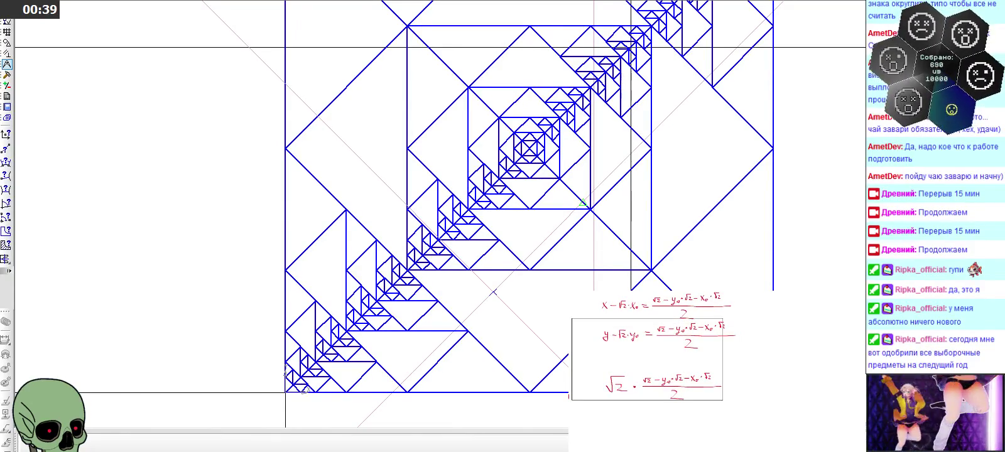
pyautogui.scroll(-2, 653, 371)
pyautogui.scroll(2, 653, 364)
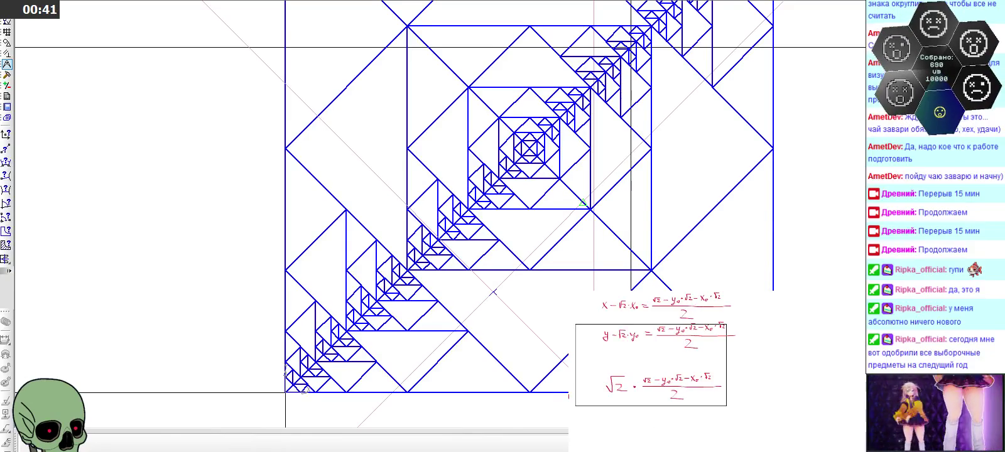
pyautogui.moveTo(663, 383); pyautogui.dragTo(659, 375)
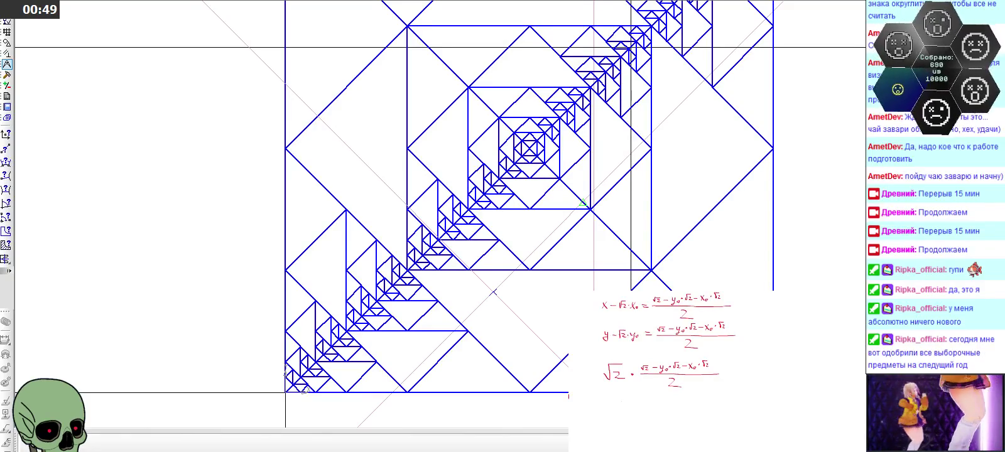
pyautogui.moveTo(615, 404); pyautogui.dragTo(645, 407)
# - Write (2 − 2y₀ − 2x₀)/2 = 1 − x₀ − y₀ under the √2 line
pyautogui.moveTo(652, 402); pyautogui.dragTo(652, 403)
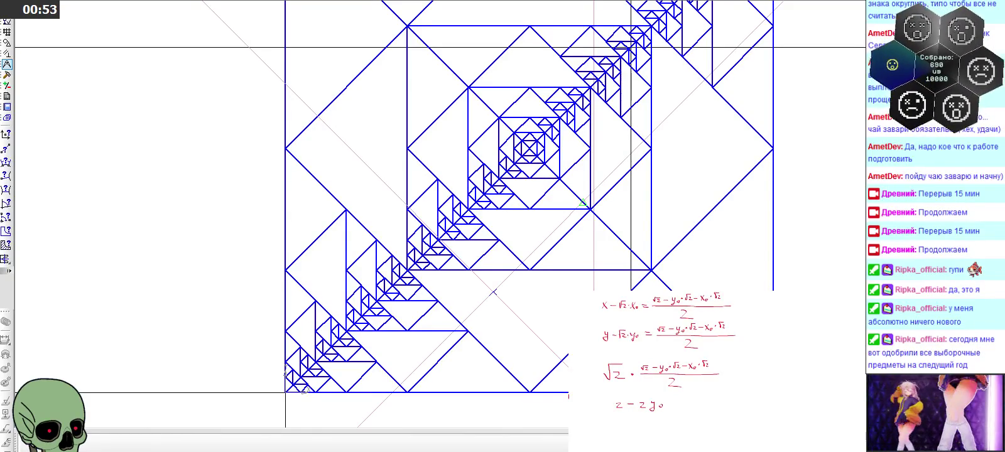
pyautogui.moveTo(684, 399); pyautogui.dragTo(702, 405)
pyautogui.click(693, 402)
pyautogui.moveTo(703, 397)
pyautogui.mouseDown()
pyautogui.moveTo(694, 405)
pyautogui.moveTo(707, 402)
pyautogui.mouseUp()
pyautogui.moveTo(613, 414)
pyautogui.mouseDown()
pyautogui.moveTo(693, 406)
pyautogui.moveTo(670, 424)
pyautogui.mouseUp()
pyautogui.moveTo(716, 405); pyautogui.dragTo(724, 405)
pyautogui.moveTo(717, 408); pyautogui.dragTo(725, 408)
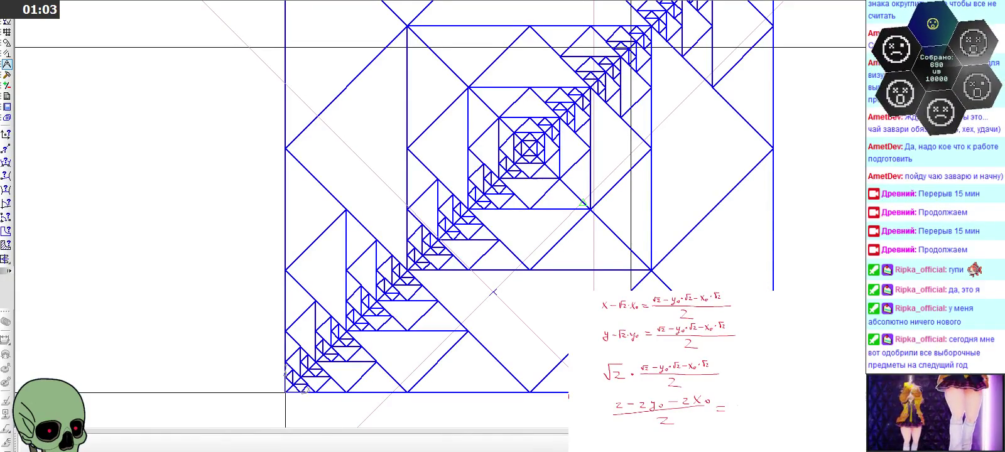
pyautogui.moveTo(741, 407); pyautogui.dragTo(764, 411)
pyautogui.moveTo(763, 403)
pyautogui.mouseDown()
pyautogui.moveTo(756, 411)
pyautogui.moveTo(789, 414)
pyautogui.mouseUp()
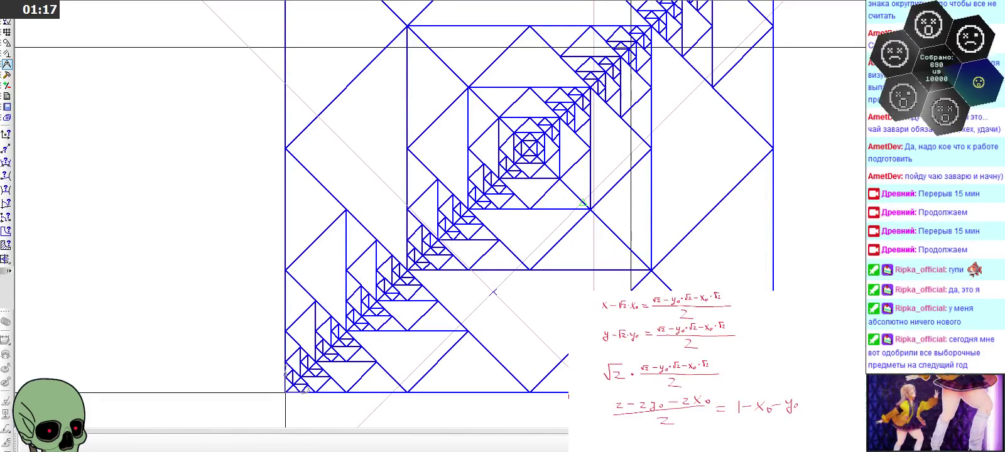
# - Draw a red box around 1 − x₀ − y₀ and begin writing = y after it
pyautogui.moveTo(730, 391); pyautogui.dragTo(733, 420)
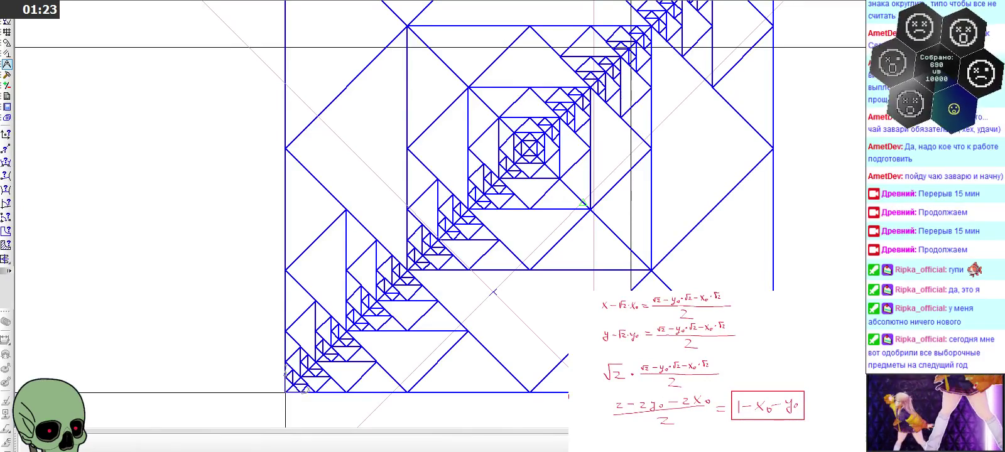
pyautogui.moveTo(810, 403); pyautogui.dragTo(829, 412)
pyautogui.scroll(-2, 710, 371)
# - Move the boxed 1 − x₀ − y₀ = y equation beside the x′, y′ formulas
pyautogui.scroll(-2, 710, 370)
pyautogui.scroll(-2, 710, 370)
pyautogui.scroll(-2, 709, 371)
pyautogui.scroll(1, 707, 370)
pyautogui.scroll(1, 707, 370)
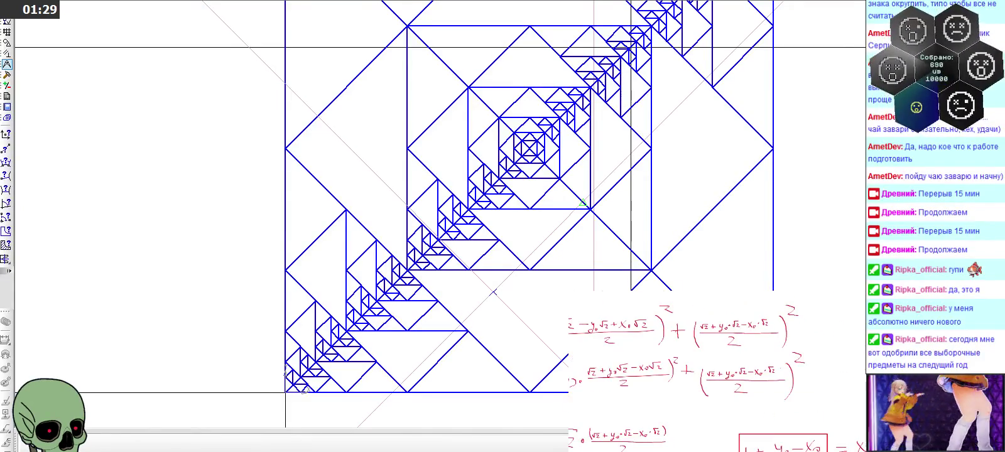
pyautogui.scroll(-1, 710, 370)
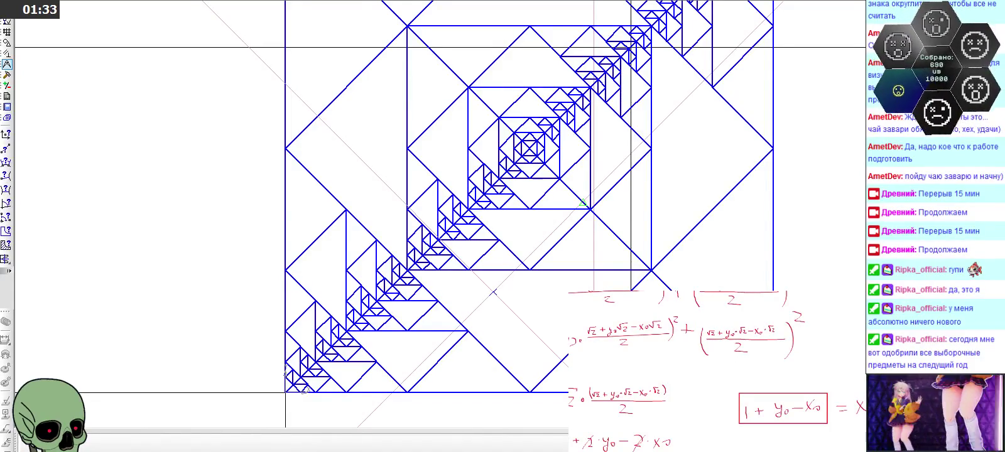
pyautogui.scroll(-5, 710, 370)
pyautogui.scroll(2, 709, 371)
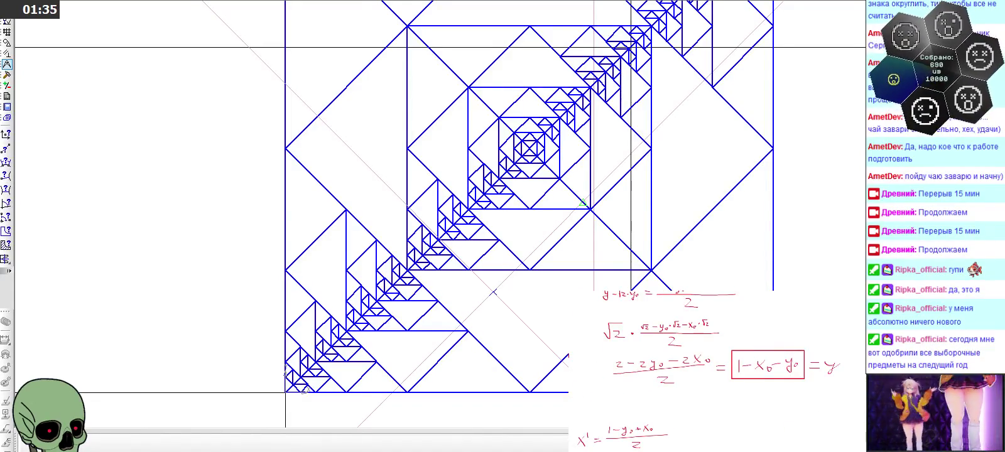
pyautogui.scroll(-4, 709, 371)
pyautogui.scroll(3, 710, 370)
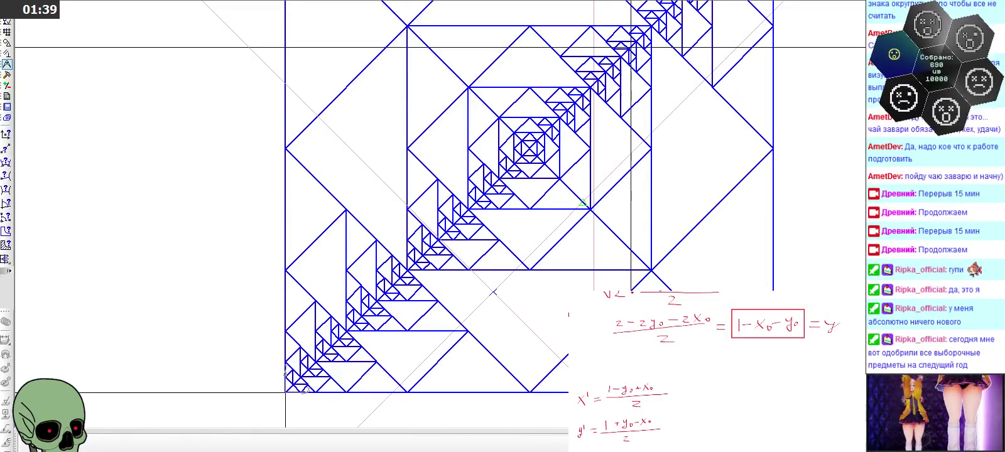
pyautogui.moveTo(726, 303); pyautogui.dragTo(848, 346)
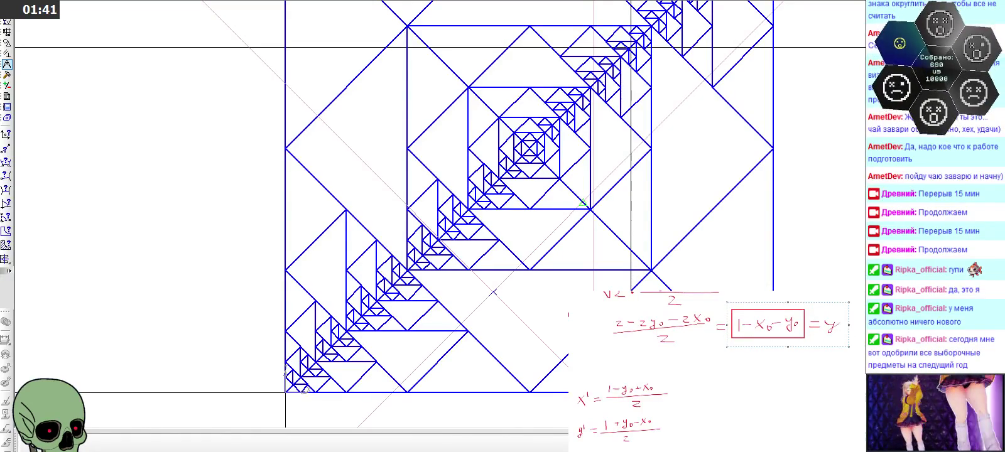
pyautogui.scroll(-1, 710, 371)
pyautogui.moveTo(766, 286)
pyautogui.mouseDown()
pyautogui.moveTo(606, 303)
pyautogui.moveTo(741, 354)
pyautogui.moveTo(748, 369)
pyautogui.mouseUp()
# - Handwrite 1 − x₀ + y₀ = x beneath the boxed equation
pyautogui.scroll(-3, 709, 371)
pyautogui.scroll(-1, 709, 370)
pyautogui.scroll(-1, 709, 370)
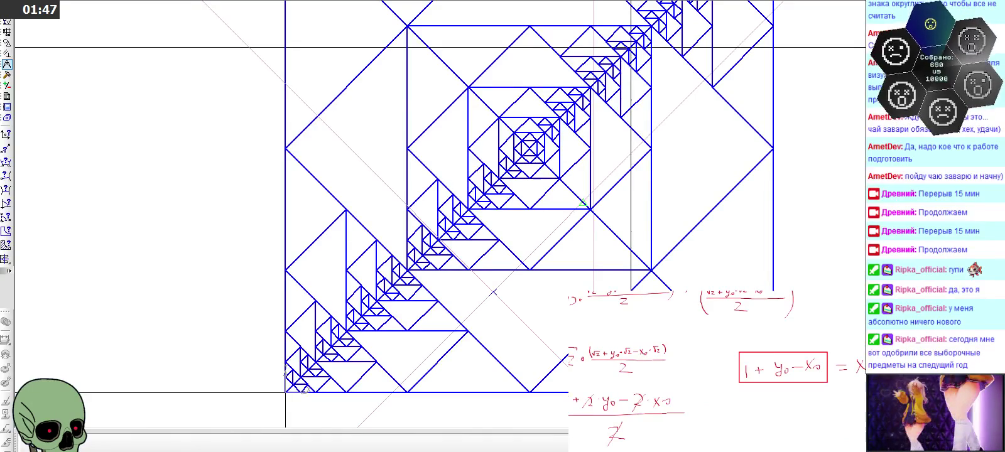
pyautogui.scroll(2, 710, 370)
pyautogui.scroll(1, 710, 370)
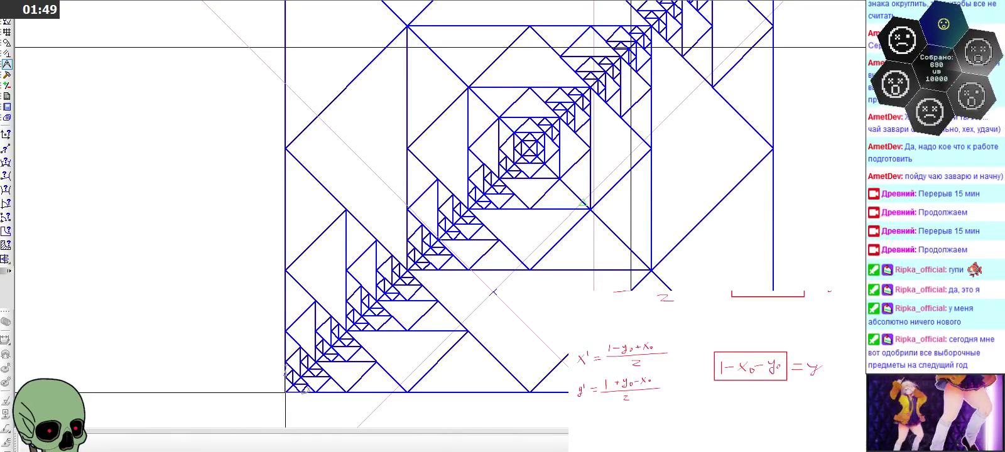
pyautogui.moveTo(722, 389)
pyautogui.mouseDown()
pyautogui.moveTo(723, 398)
pyautogui.moveTo(763, 394)
pyautogui.mouseUp()
pyautogui.moveTo(758, 391); pyautogui.dragTo(776, 404)
pyautogui.scroll(-5, 697, 371)
pyautogui.scroll(5, 697, 370)
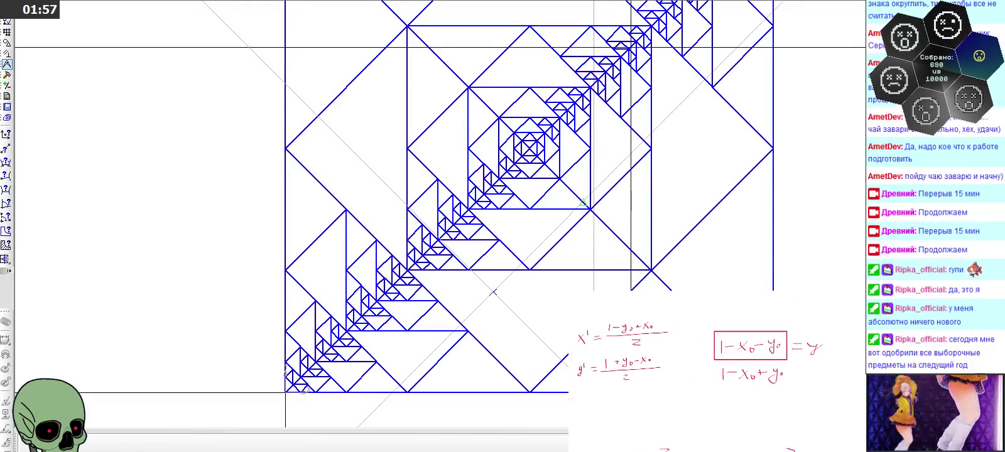
pyautogui.moveTo(795, 369); pyautogui.dragTo(805, 368)
pyautogui.moveTo(796, 374); pyautogui.dragTo(816, 370)
pyautogui.moveTo(822, 364); pyautogui.dragTo(813, 378)
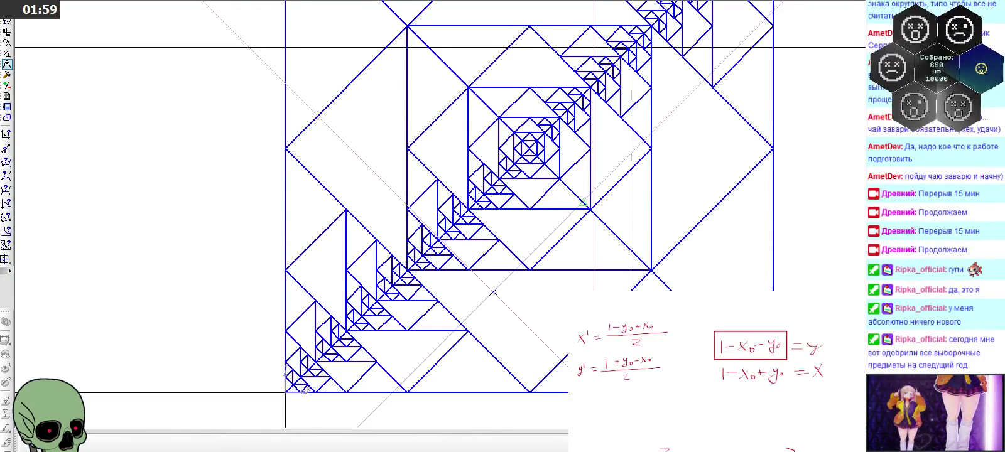
# - Frame 1 − x₀ − y₀ with a second red box
pyautogui.keyDown('ctrl'); pyautogui.scroll(3, 802, 338); pyautogui.keyUp('ctrl')
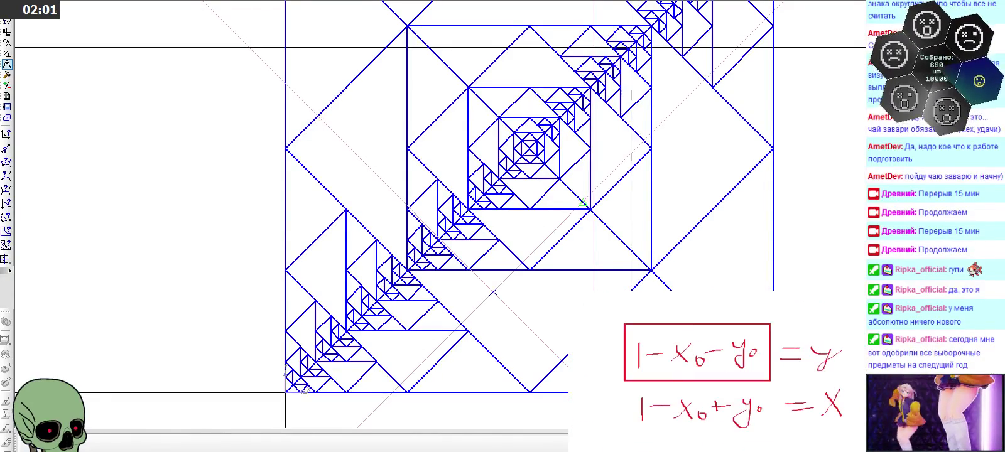
pyautogui.hscroll(-2, 728, 371)
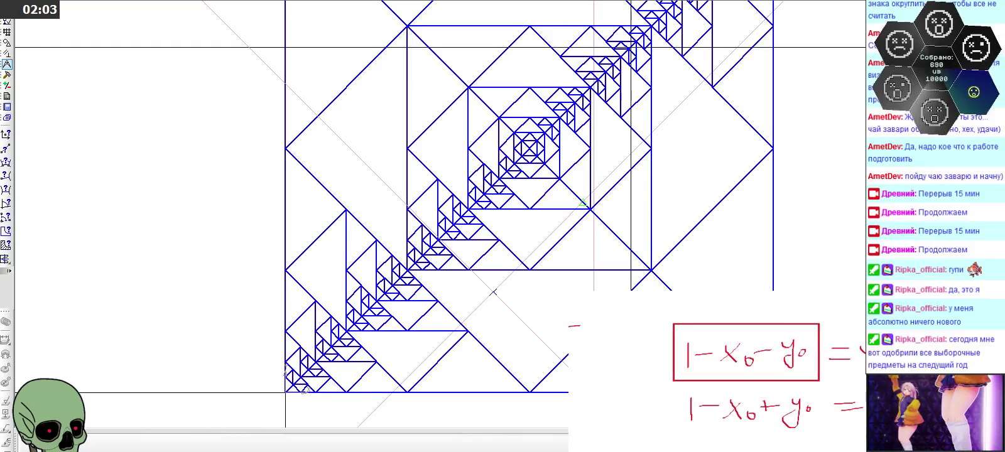
pyautogui.moveTo(661, 315); pyautogui.dragTo(825, 388)
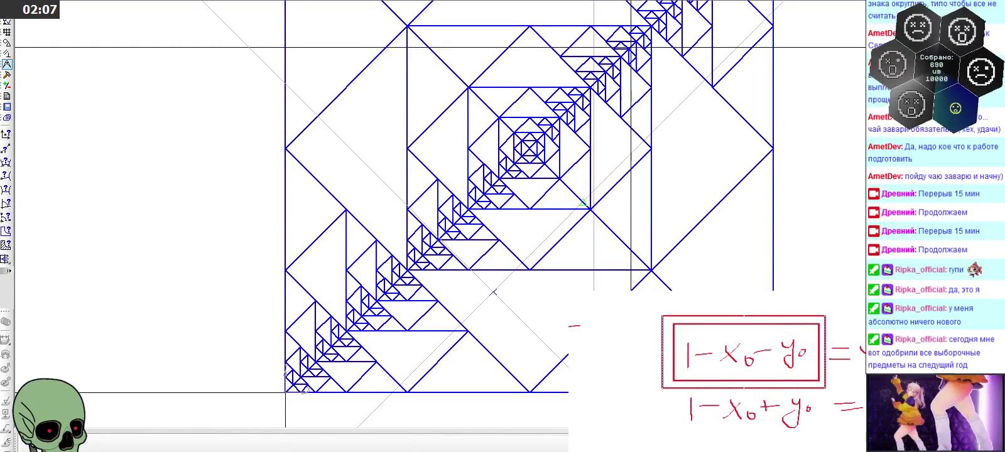
# - Delete the double box and fit one red rectangle around 1−x₀−y₀ = y and 1−x₀+y₀ = x
pyautogui.press('Delete')
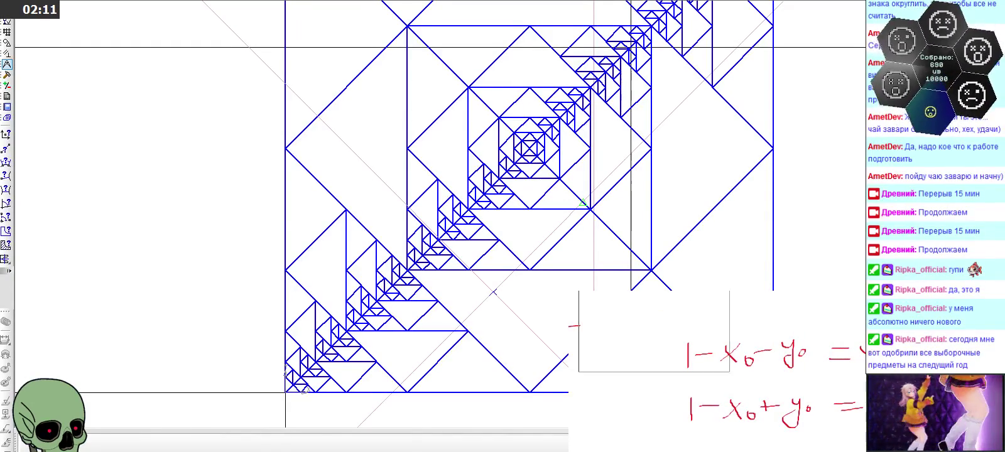
pyautogui.keyDown('ctrl'); pyautogui.scroll(-2, 715, 370); pyautogui.keyUp('ctrl')
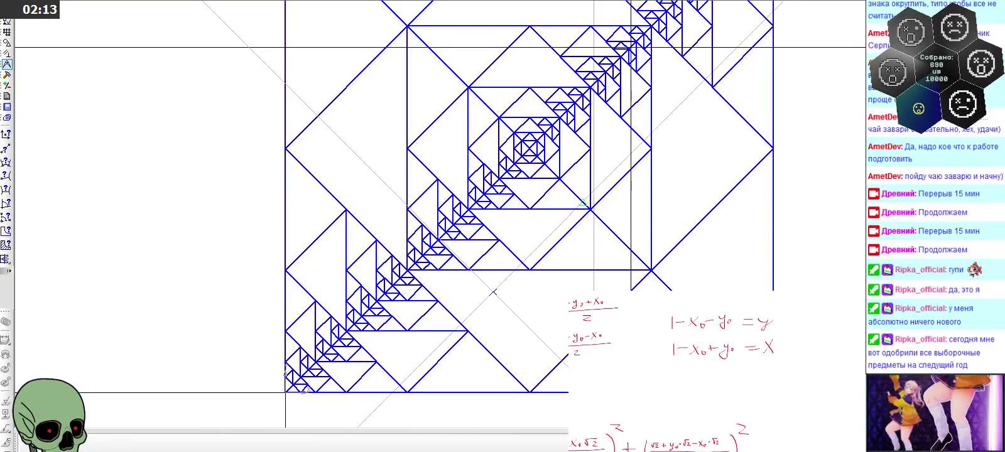
pyautogui.moveTo(665, 305); pyautogui.dragTo(785, 366)
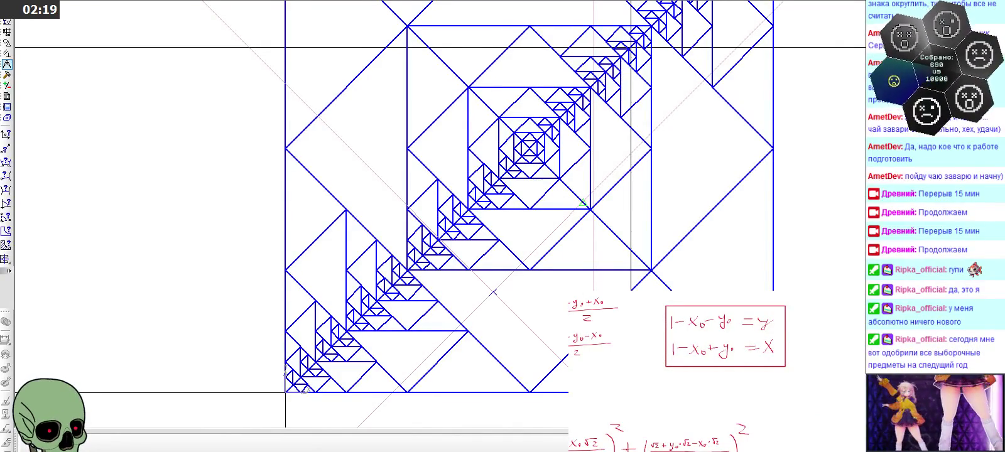
pyautogui.keyDown('ctrl'); pyautogui.scroll(-3, 697, 371); pyautogui.keyUp('ctrl')
pyautogui.moveTo(716, 361); pyautogui.dragTo(779, 349)
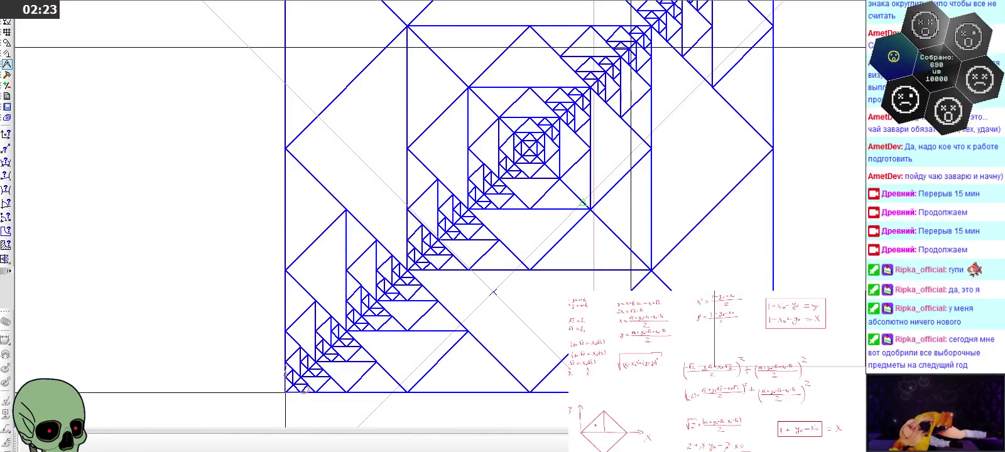
pyautogui.keyDown('ctrl'); pyautogui.scroll(3, 728, 345); pyautogui.keyUp('ctrl')
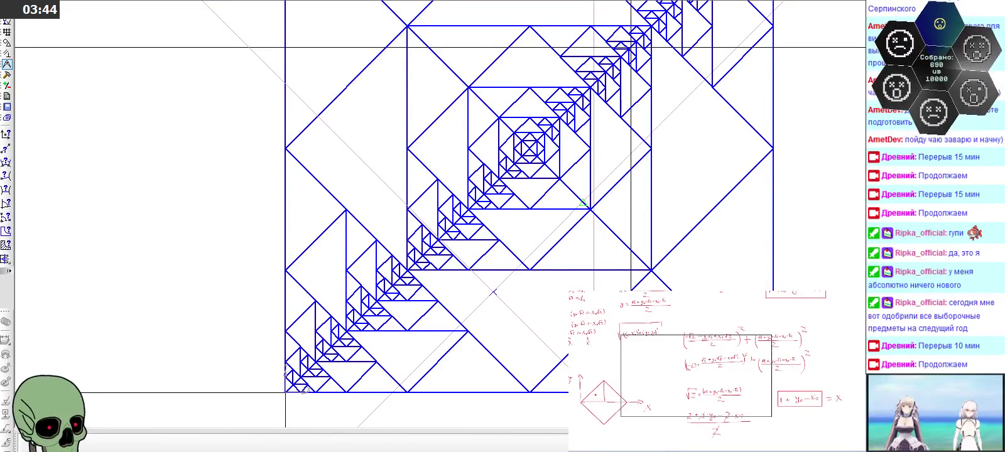
# - Switch to the geometry drawing tools
pyautogui.click(7, 46)
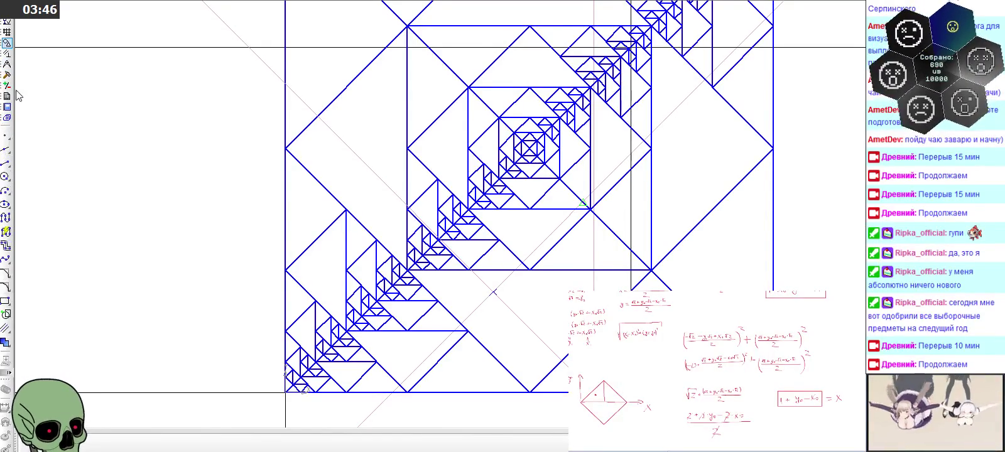
pyautogui.click(6, 152)
pyautogui.click(7, 153)
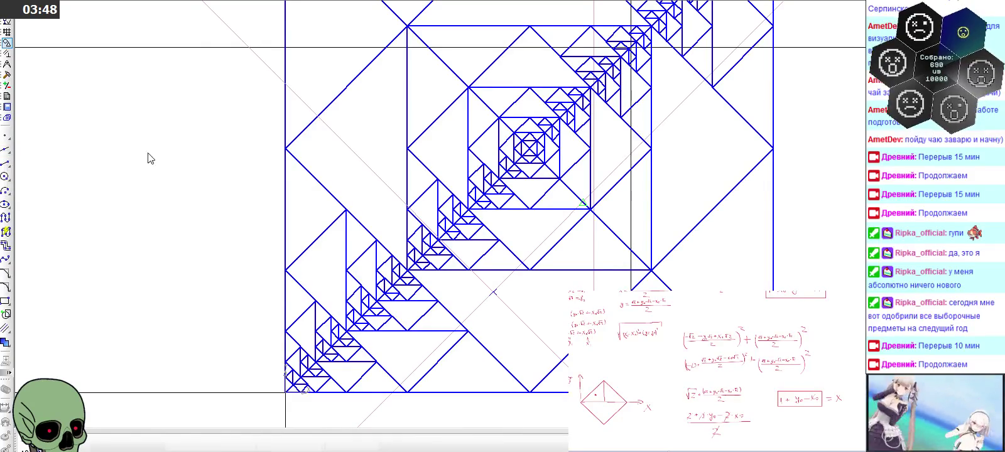
pyautogui.click(300, 444)
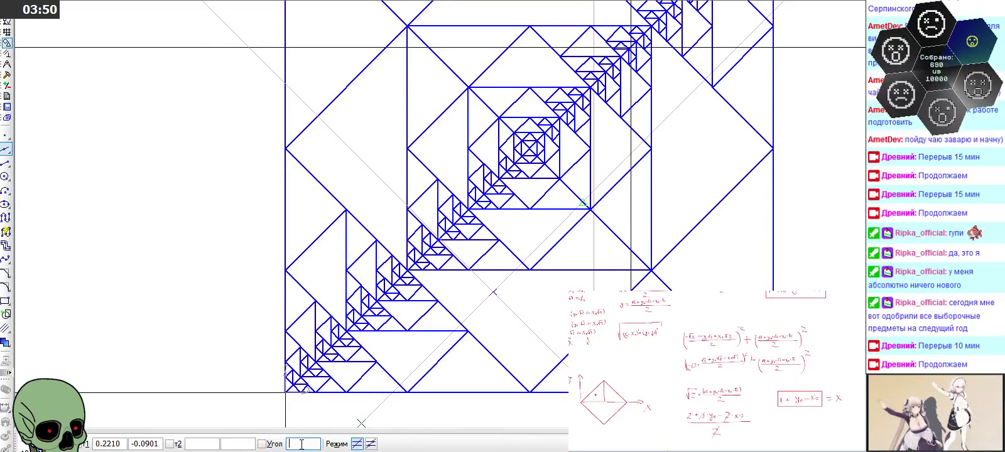
pyautogui.write('45')
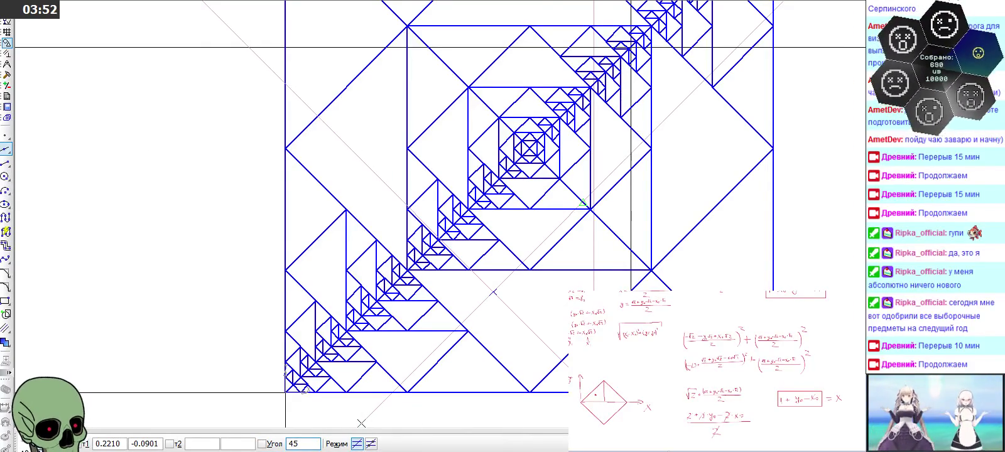
pyautogui.press('Return')
pyautogui.press('Escape')
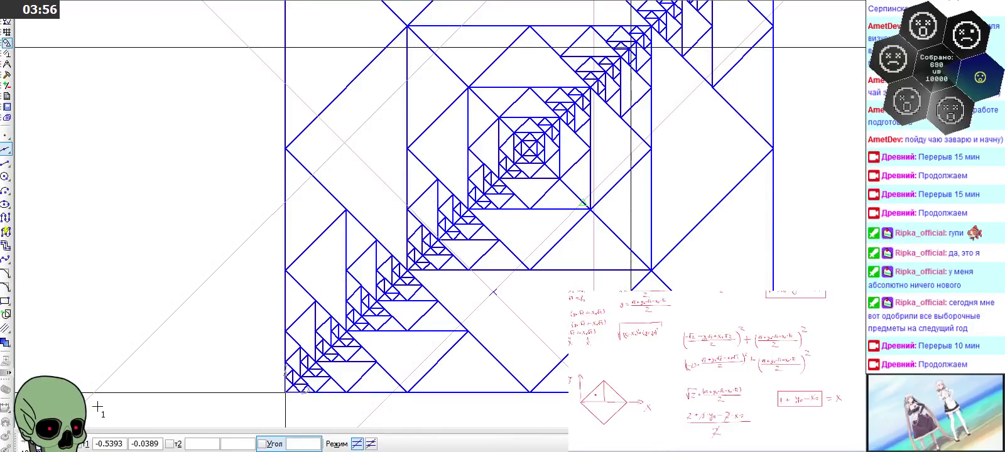
pyautogui.press('Escape')
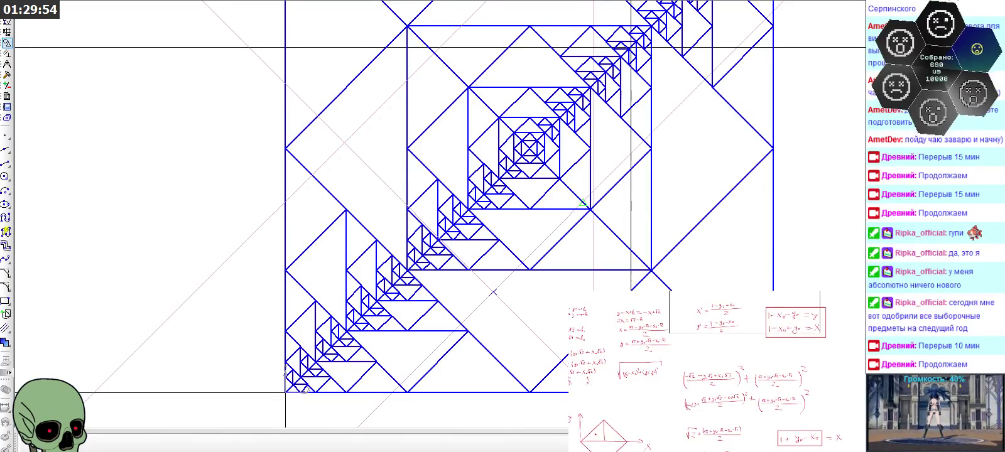
# - Scroll down to view the boxed y and x equations beside the fractal
pyautogui.scroll(-3, 485, 173)
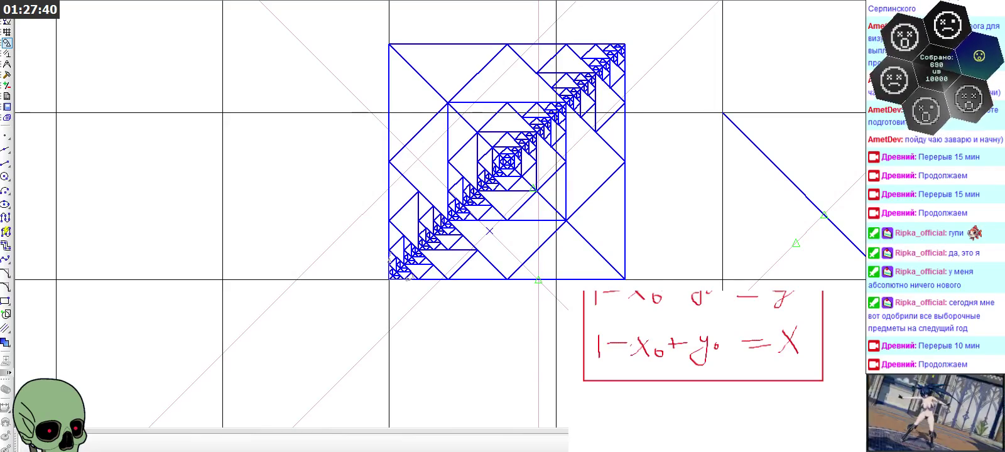
# - Write a red 1 on a new line below the boxed 1 − x₀ + y₀ = X equation
pyautogui.moveTo(609, 392); pyautogui.dragTo(609, 409)
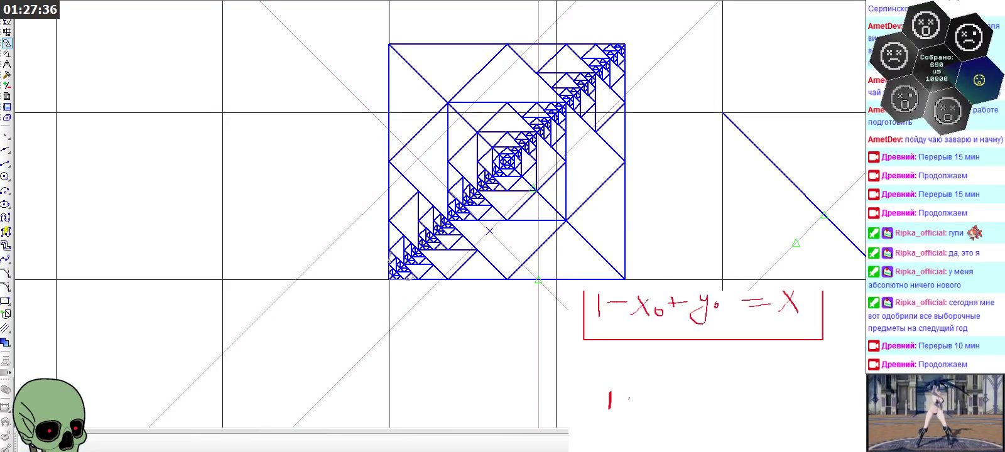
# - Replace the stray 1 with the test point 1,0 written below the boxed formulas
pyautogui.hotkey('ctrl', 'z')
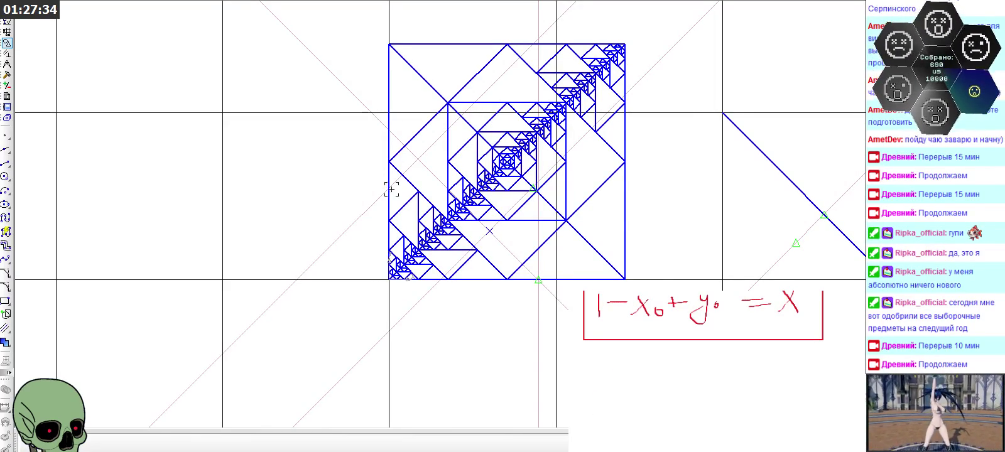
pyautogui.moveTo(607, 385)
pyautogui.mouseDown()
pyautogui.moveTo(607, 402)
pyautogui.moveTo(635, 399)
pyautogui.mouseUp()
pyautogui.click(617, 396)
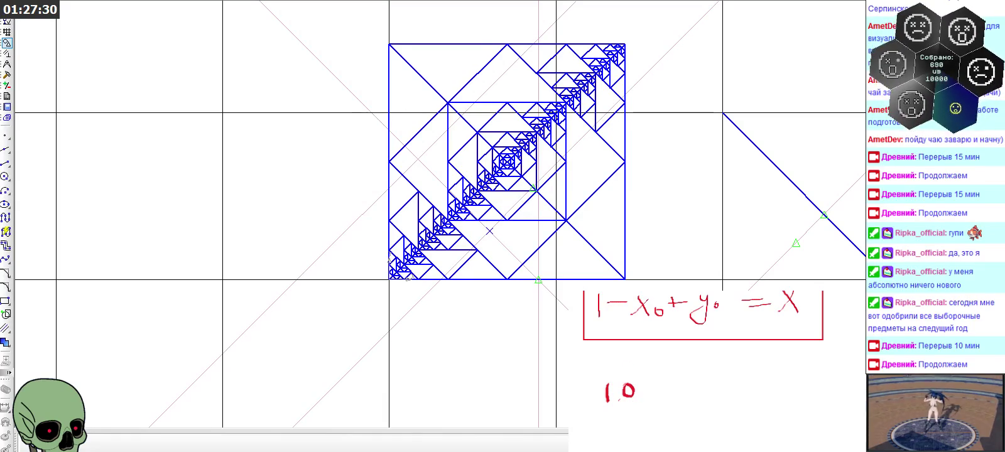
pyautogui.scroll(1, 702, 370)
pyautogui.scroll(1, 702, 370)
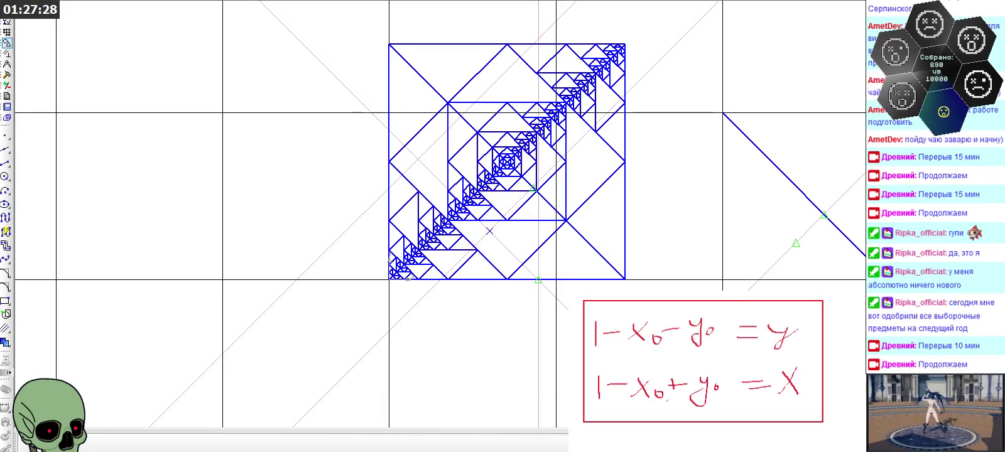
pyautogui.scroll(-2, 702, 361)
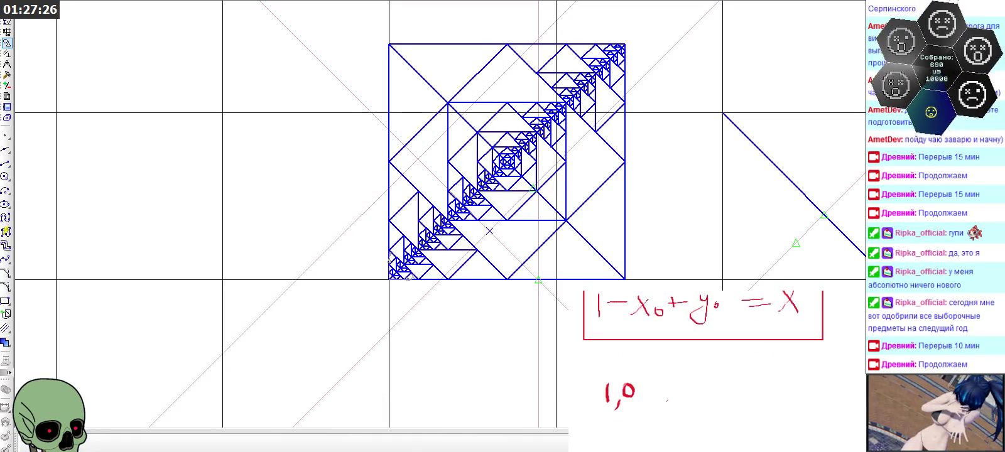
# - Write the first check 1-1-0=0 next to the test point 1,0
pyautogui.moveTo(682, 380)
pyautogui.mouseDown()
pyautogui.moveTo(682, 398)
pyautogui.moveTo(695, 388)
pyautogui.mouseUp()
pyautogui.moveTo(699, 383); pyautogui.dragTo(702, 401)
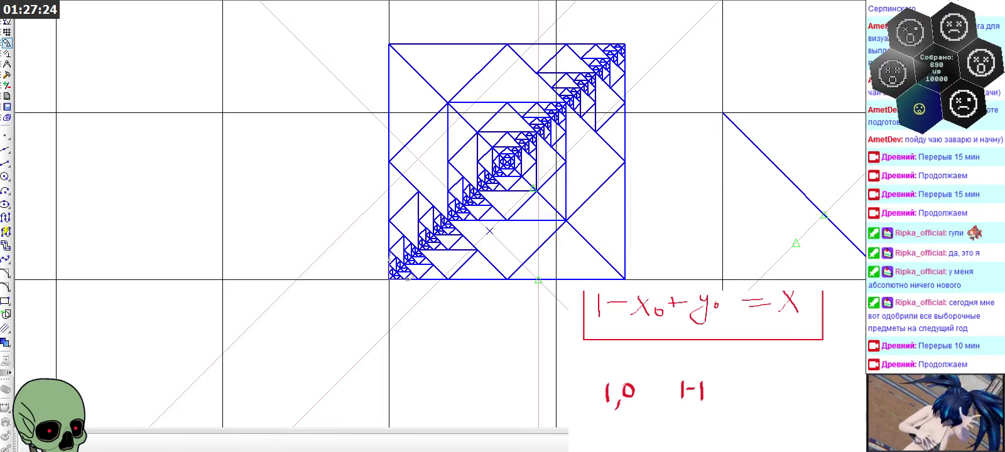
pyautogui.scroll(2, 702, 377)
pyautogui.scroll(-1, 702, 399)
pyautogui.moveTo(710, 430); pyautogui.dragTo(771, 429)
pyautogui.moveTo(784, 425); pyautogui.dragTo(788, 432)
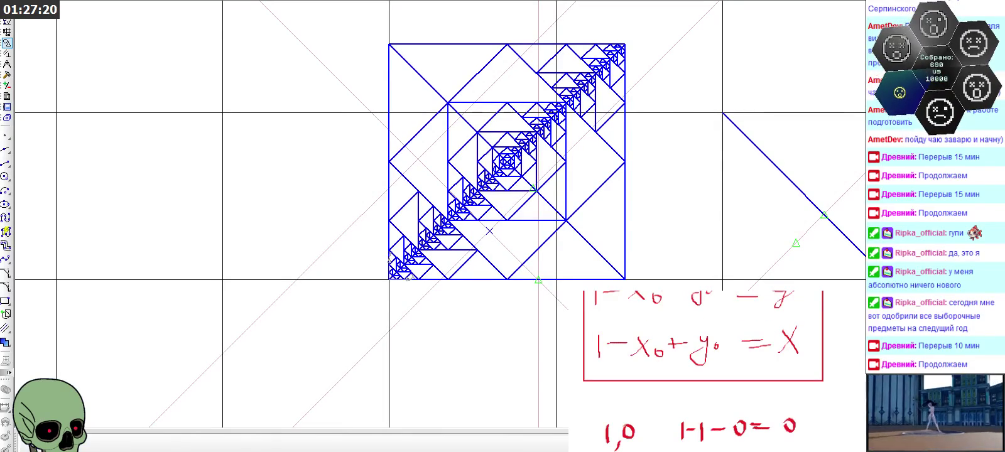
pyautogui.scroll(2, 702, 371)
pyautogui.scroll(-2, 702, 371)
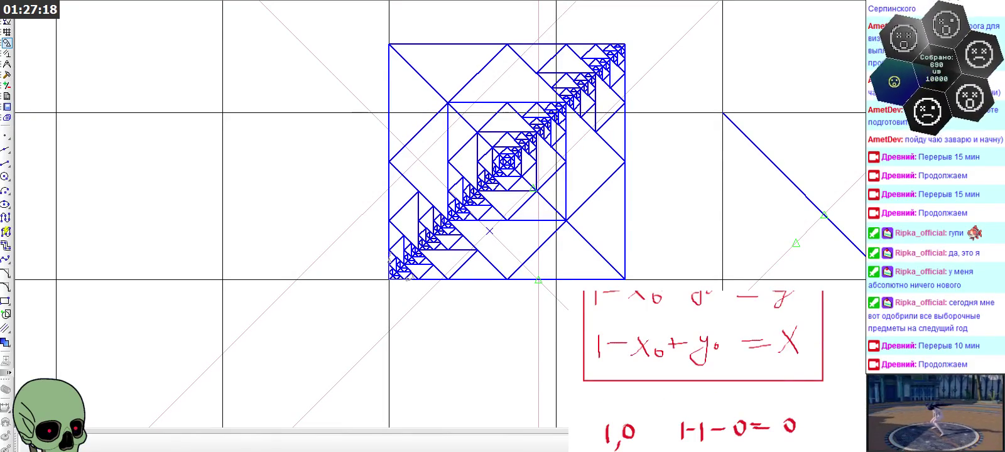
pyautogui.scroll(-1, 702, 370)
pyautogui.scroll(-1, 701, 371)
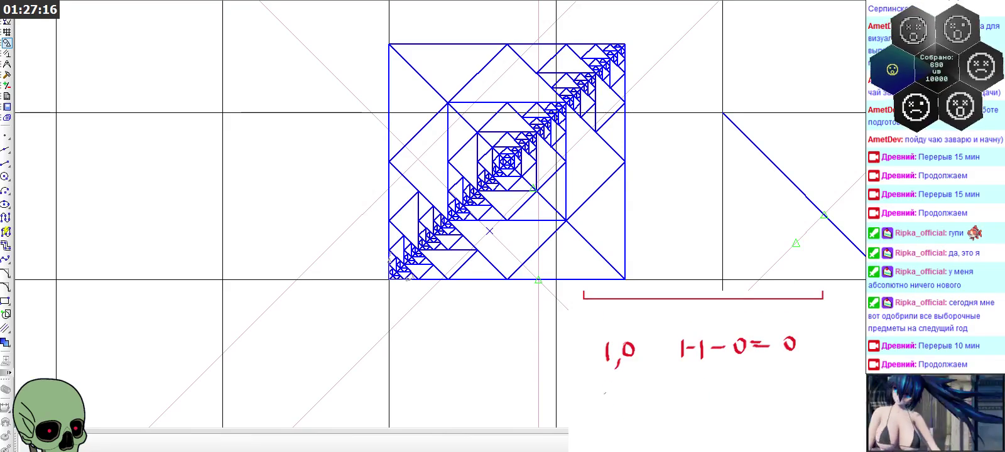
pyautogui.moveTo(598, 398); pyautogui.dragTo(601, 387)
pyautogui.click(615, 399)
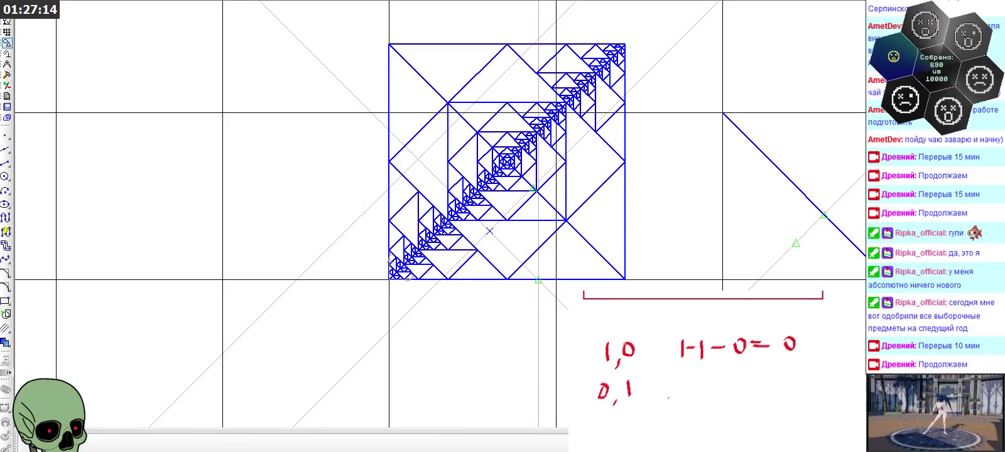
# - Write the second check 1-1+0=0 beneath the first and zoom out to show both
pyautogui.scroll(1, 702, 370)
pyautogui.scroll(2, 701, 370)
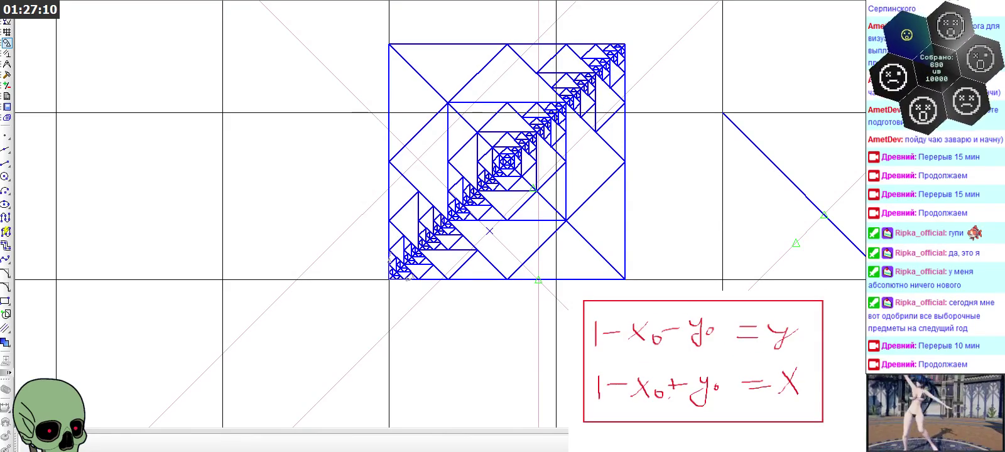
pyautogui.scroll(-2, 702, 371)
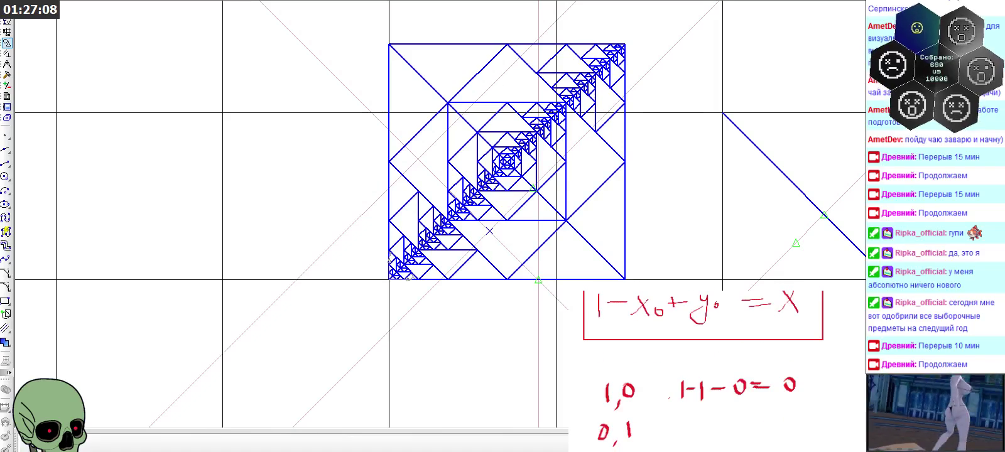
pyautogui.scroll(1, 702, 371)
pyautogui.scroll(1, 702, 371)
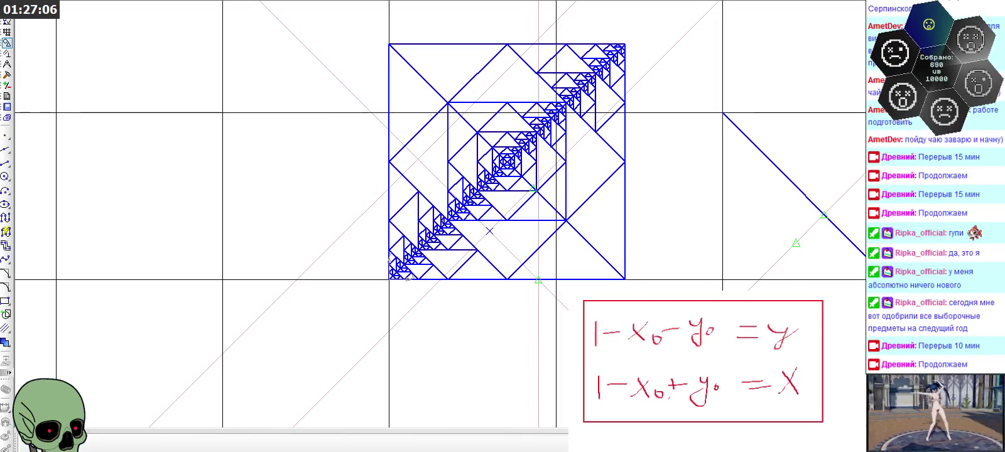
pyautogui.scroll(-1, 702, 371)
pyautogui.scroll(-1, 702, 370)
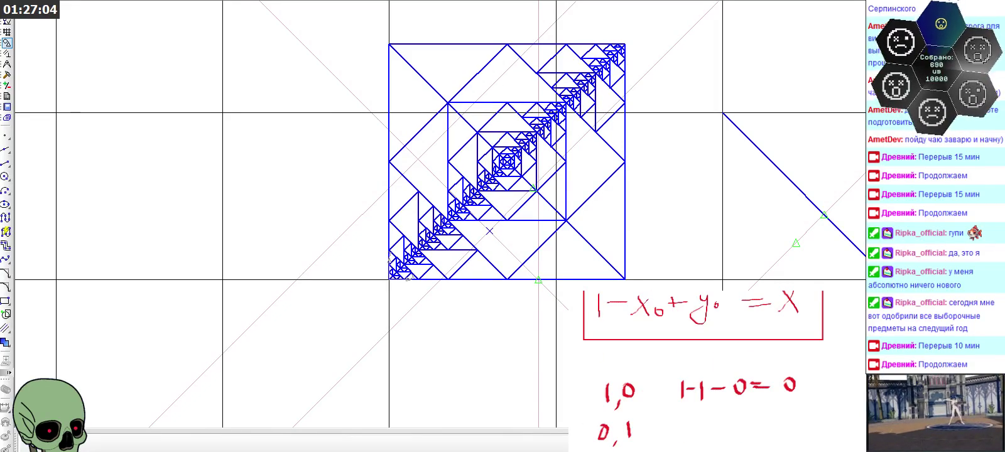
pyautogui.scroll(1, 702, 371)
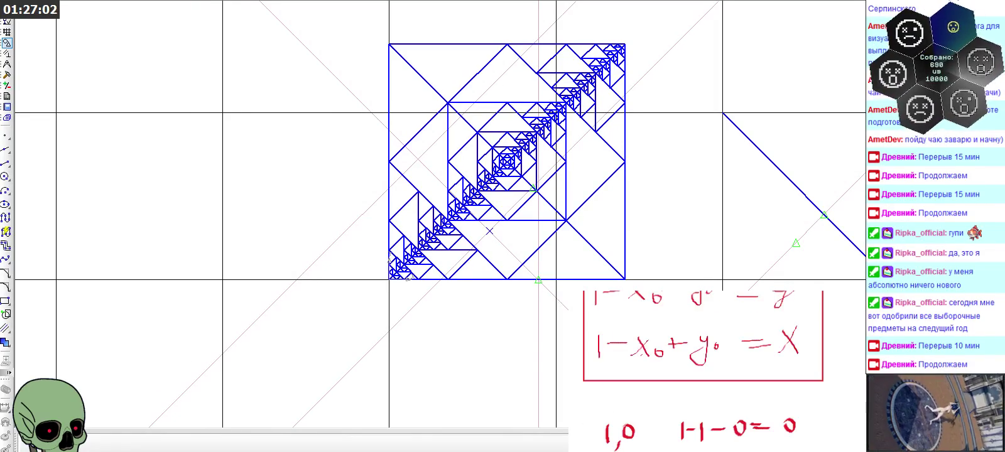
pyautogui.scroll(-1, 702, 370)
pyautogui.moveTo(681, 415)
pyautogui.mouseDown()
pyautogui.moveTo(682, 427)
pyautogui.moveTo(743, 408)
pyautogui.mouseUp()
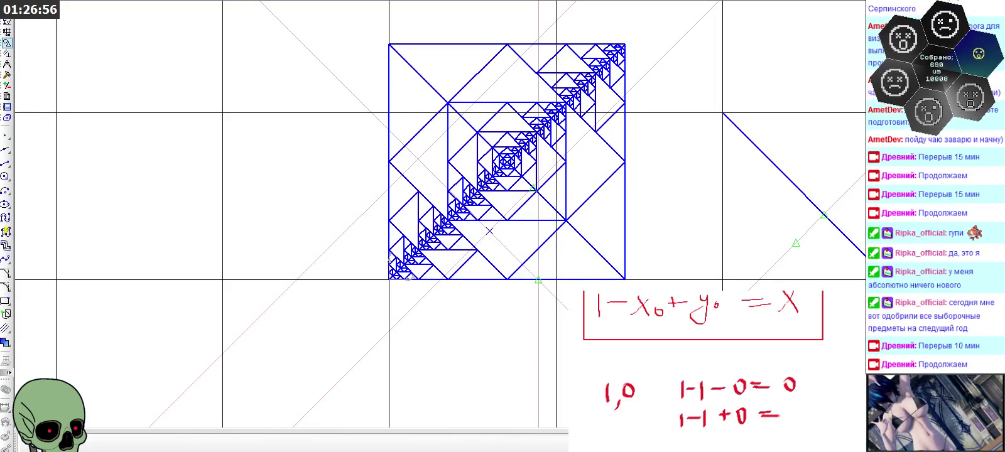
pyautogui.scroll(2, 702, 361)
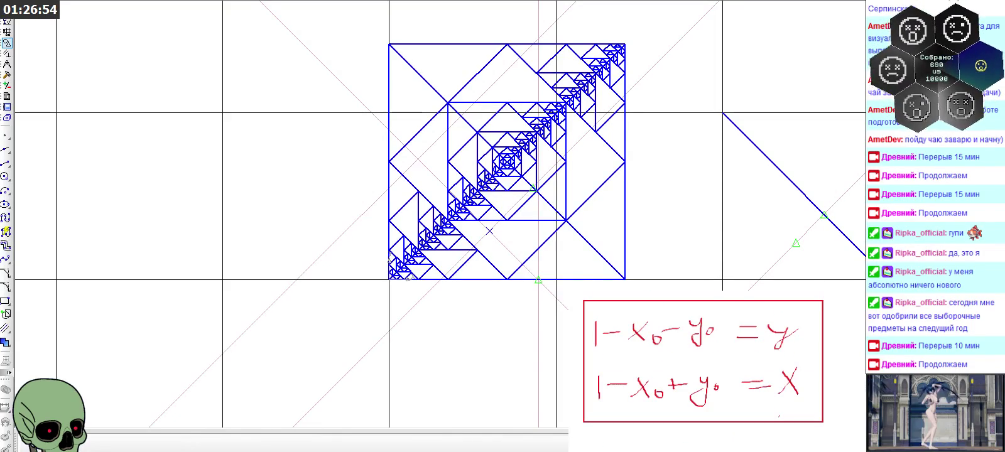
pyautogui.scroll(-3, 778, 416)
pyautogui.scroll(1, 788, 405)
pyautogui.moveTo(789, 409); pyautogui.dragTo(787, 411)
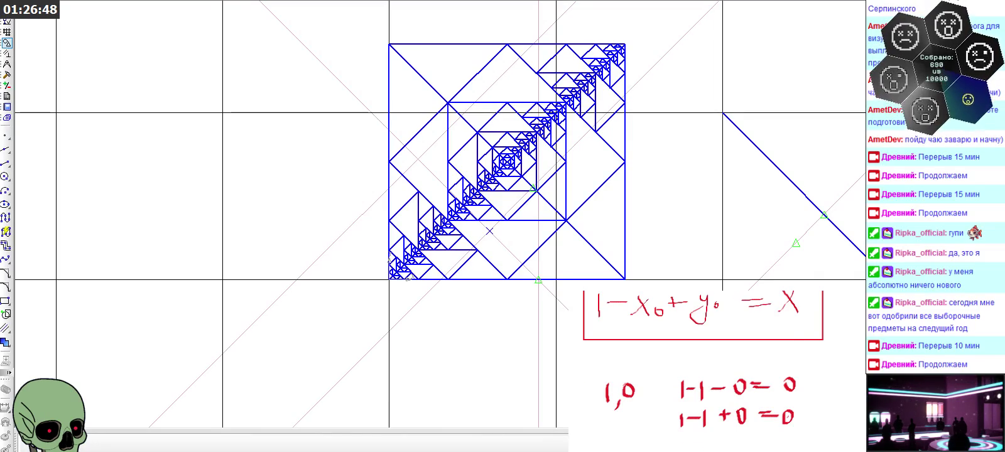
pyautogui.scroll(3, 703, 376)
pyautogui.scroll(-3, 703, 371)
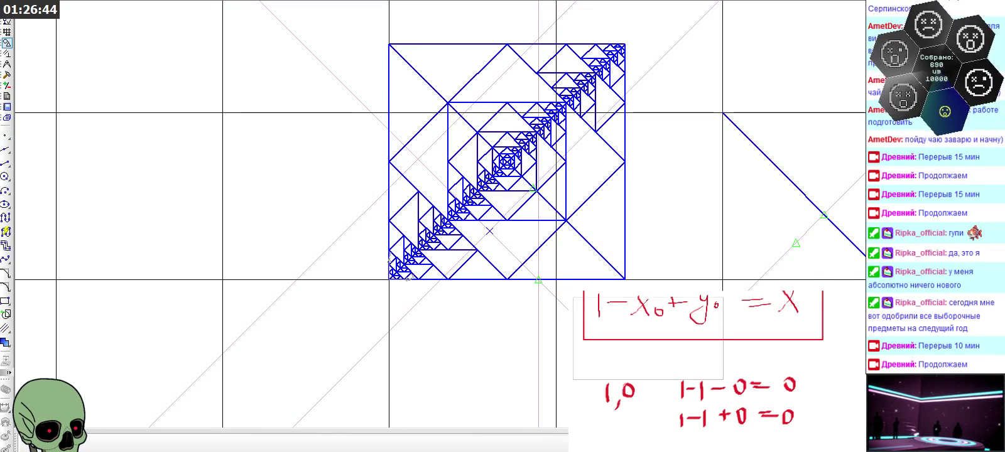
pyautogui.keyDown('ctrl'); pyautogui.scroll(-3, 646, 339); pyautogui.keyUp('ctrl')
pyautogui.keyDown('ctrl'); pyautogui.scroll(-1, 646, 339); pyautogui.keyUp('ctrl')
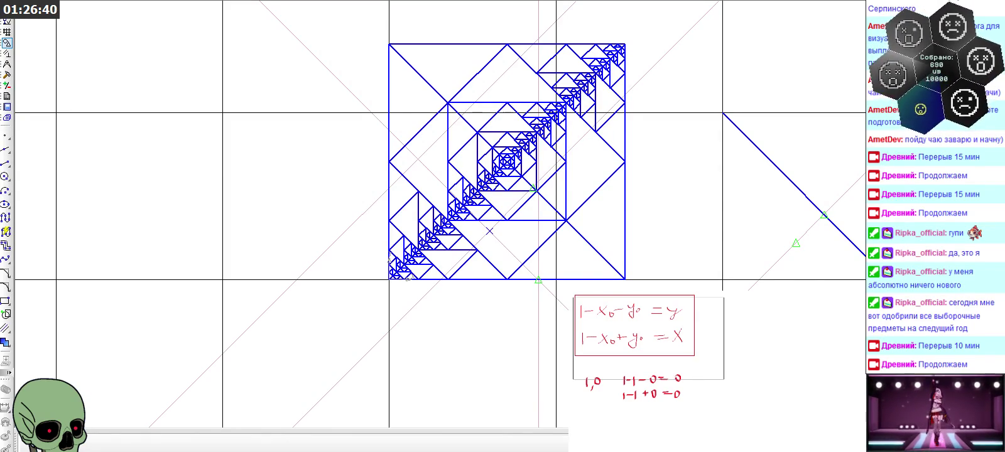
# - Lasso-select and delete the x′/y′ formulas from the red notes
pyautogui.keyDown('ctrl'); pyautogui.scroll(-2, 646, 339); pyautogui.keyUp('ctrl')
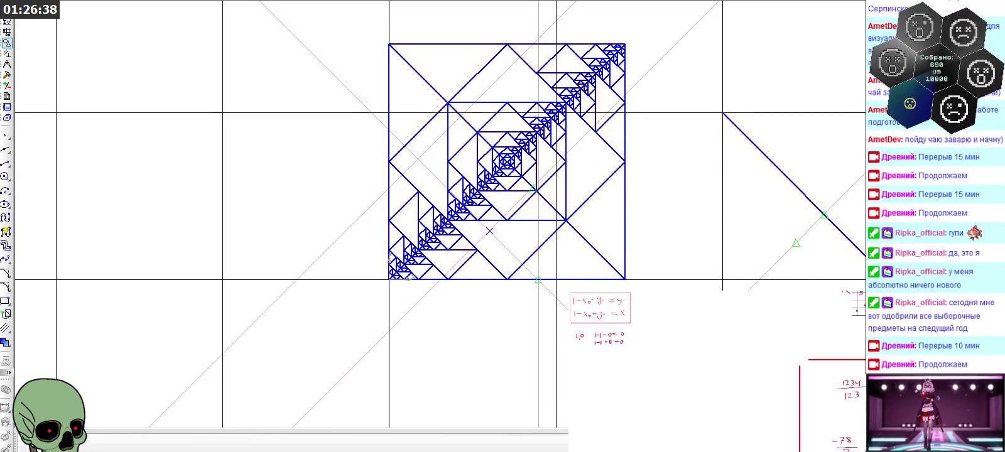
pyautogui.keyDown('ctrl'); pyautogui.scroll(-2, 653, 371); pyautogui.keyUp('ctrl')
pyautogui.keyDown('ctrl'); pyautogui.scroll(-1, 653, 370); pyautogui.keyUp('ctrl')
pyautogui.keyDown('ctrl'); pyautogui.scroll(1, 691, 402); pyautogui.keyUp('ctrl')
pyautogui.keyDown('ctrl'); pyautogui.scroll(1, 691, 402); pyautogui.keyUp('ctrl')
pyautogui.keyDown('ctrl'); pyautogui.scroll(1, 691, 401); pyautogui.keyUp('ctrl')
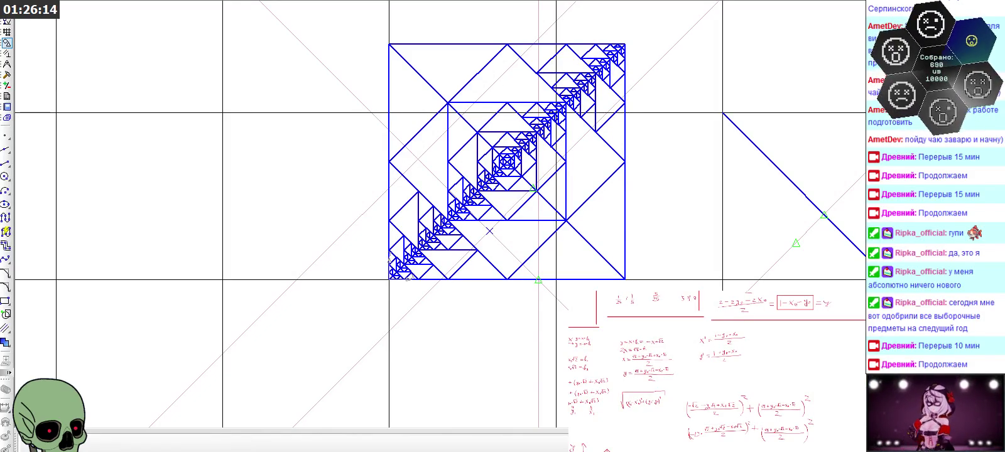
pyautogui.moveTo(690, 328); pyautogui.dragTo(754, 367)
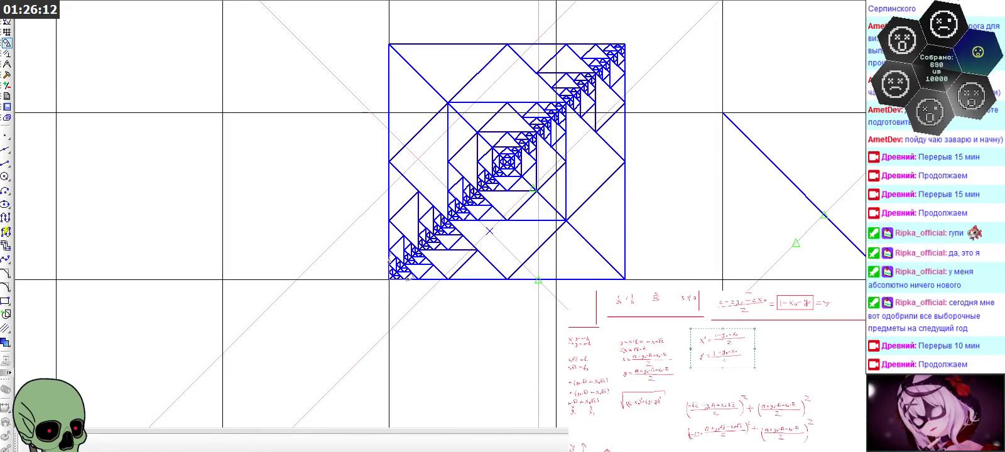
pyautogui.press('Delete')
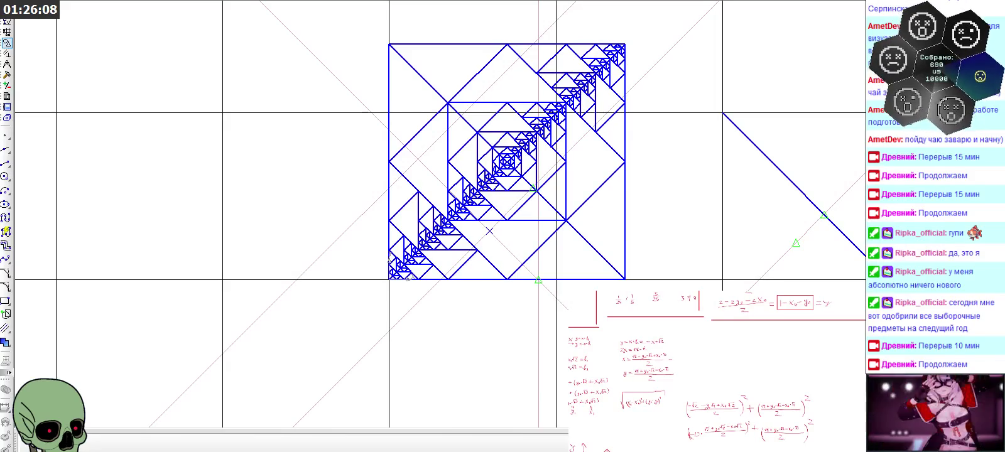
# - Move the square-root distance formula and the y=…/x=… block to the right
pyautogui.scroll(-2, 716, 370)
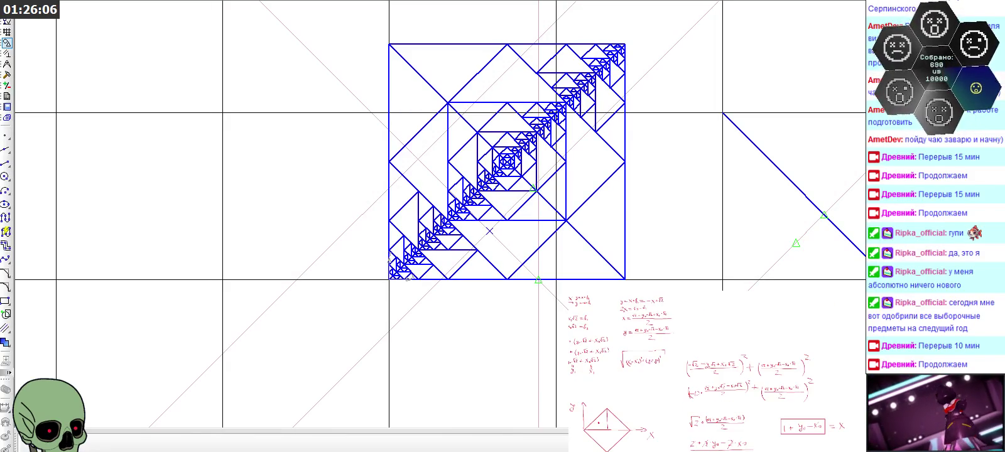
pyautogui.moveTo(617, 346); pyautogui.dragTo(669, 373)
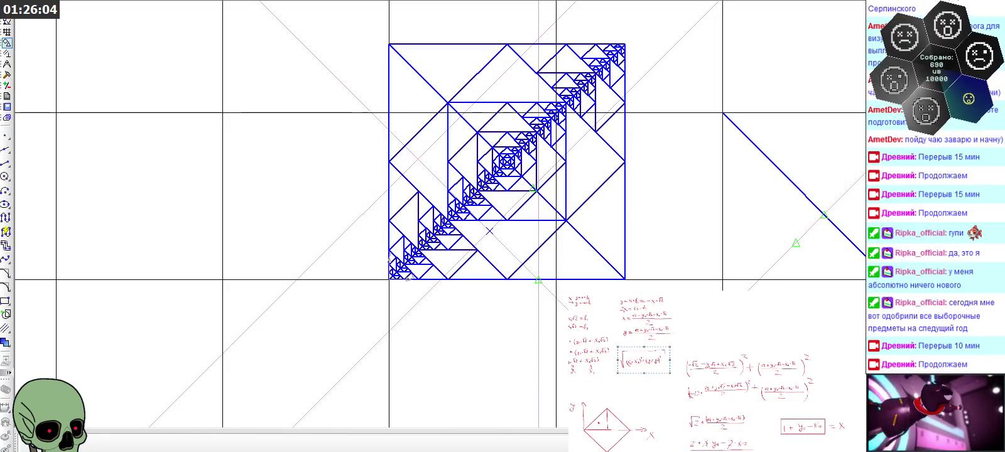
pyautogui.scroll(2, 716, 371)
pyautogui.moveTo(644, 400); pyautogui.dragTo(728, 354)
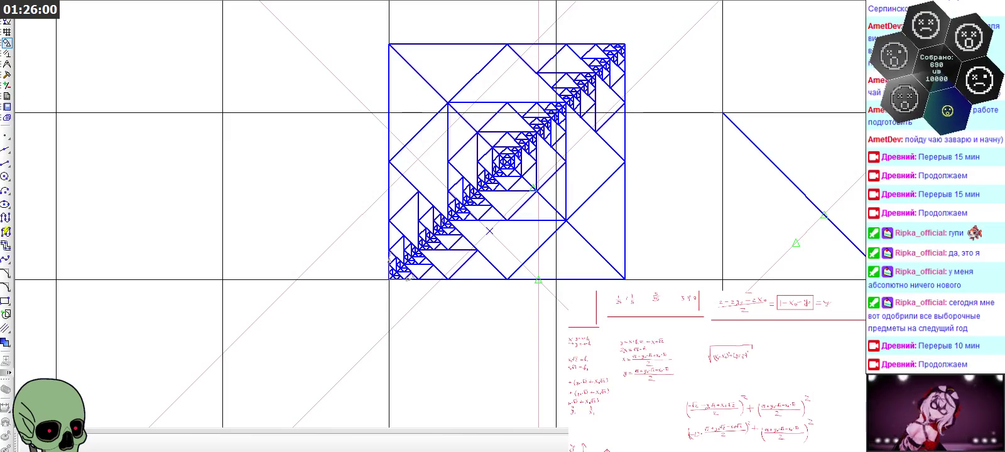
pyautogui.click(644, 360)
pyautogui.moveTo(646, 360); pyautogui.dragTo(653, 361)
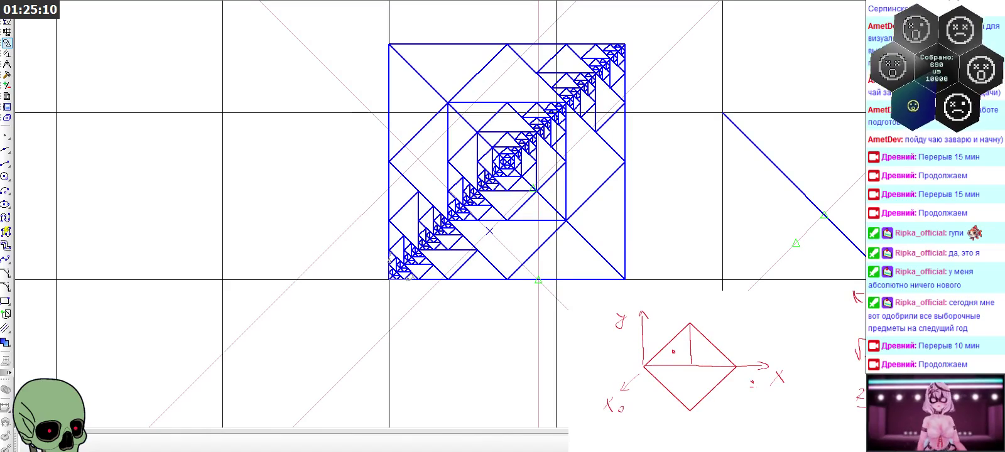
# - Scroll the whiteboard to bring the red diamond sketch with its y, X and x₀ axes into view
pyautogui.scroll(2, 735, 370)
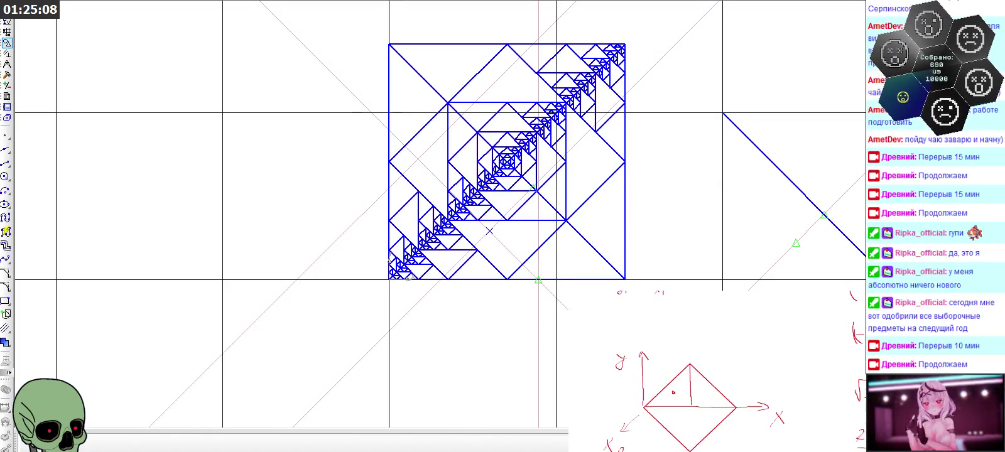
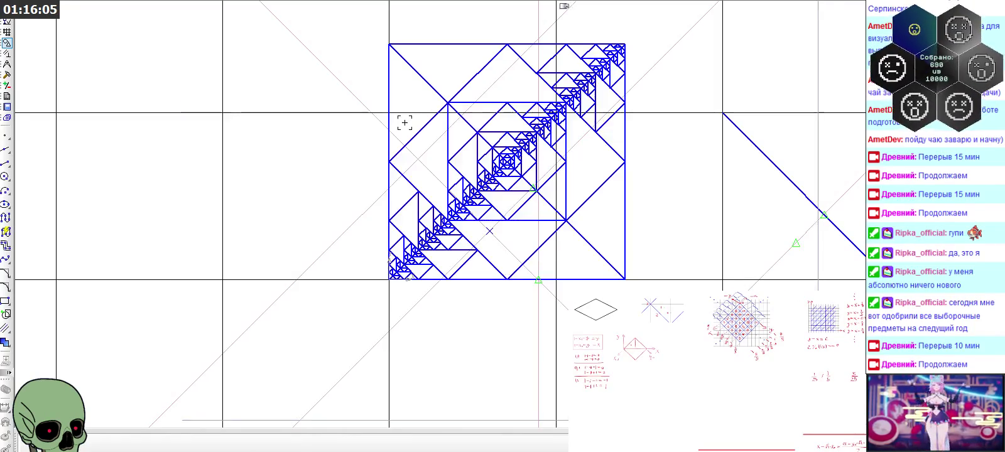
# - Close the Visual Studio start window to get back to cas.cpp at Point3D::CalcLocalCoords
pyautogui.click(395, 132)
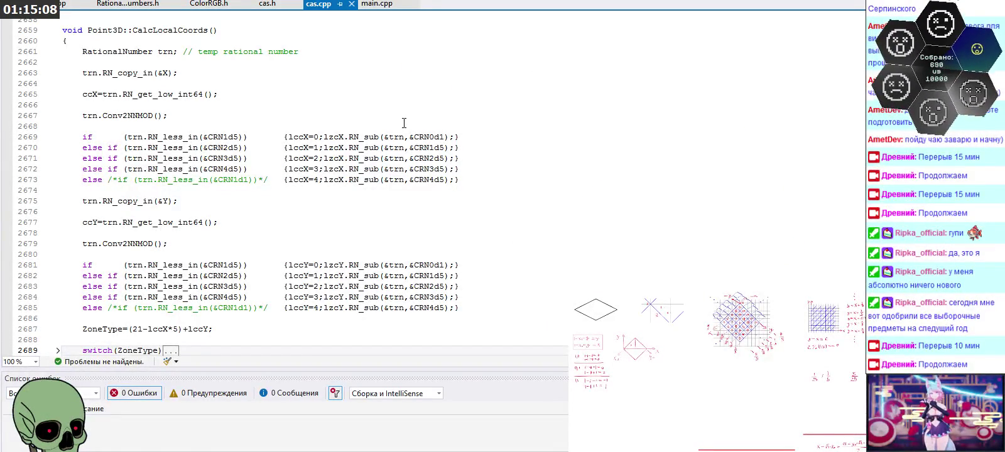
# - Scroll cas.cpp down to the switch(SymmetryZoneType) block and go to its case 0 branch
pyautogui.scroll(-1, 402, 126)
pyautogui.scroll(-2, 396, 144)
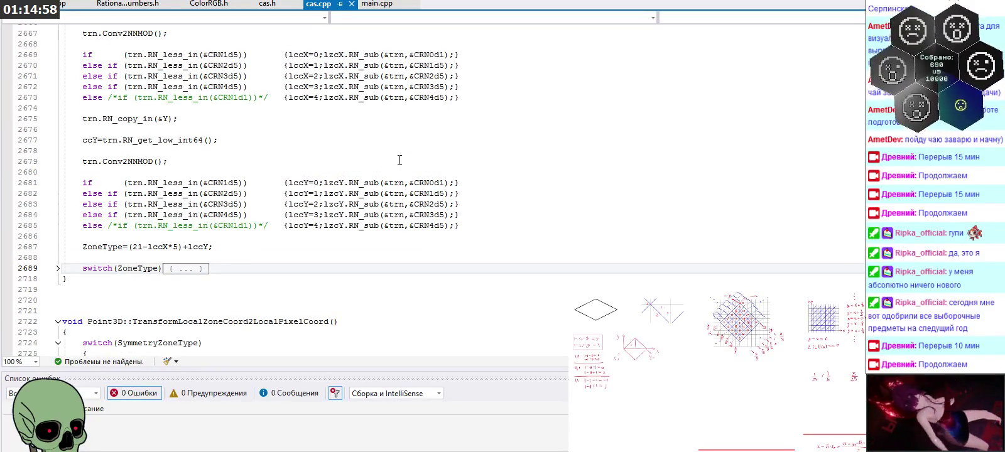
pyautogui.scroll(-1, 399, 160)
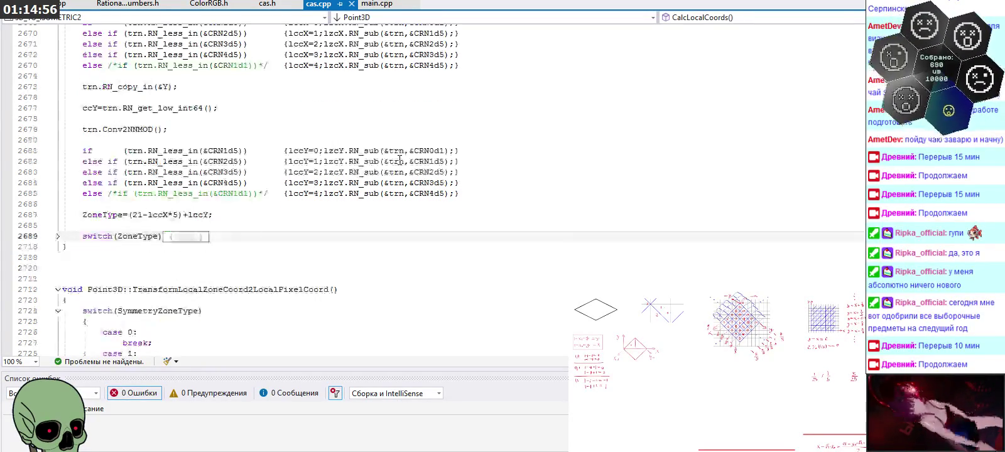
pyautogui.scroll(-4, 399, 160)
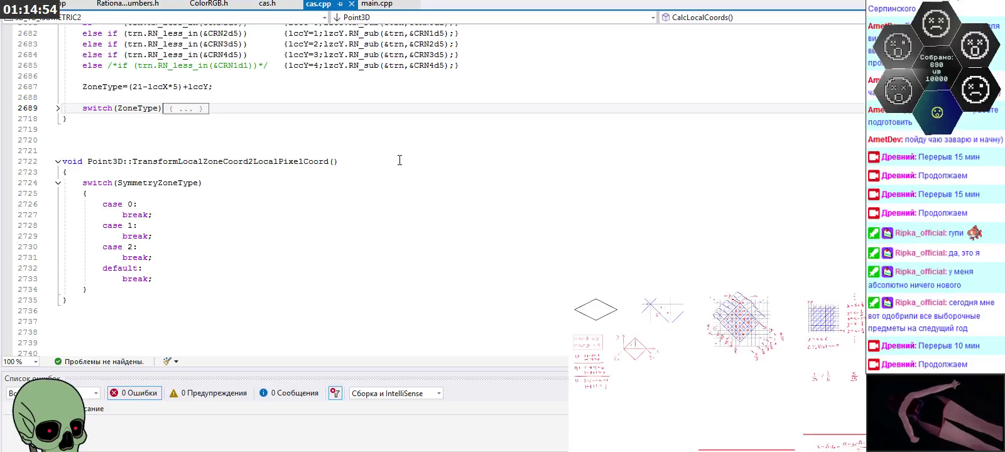
pyautogui.scroll(-2, 399, 160)
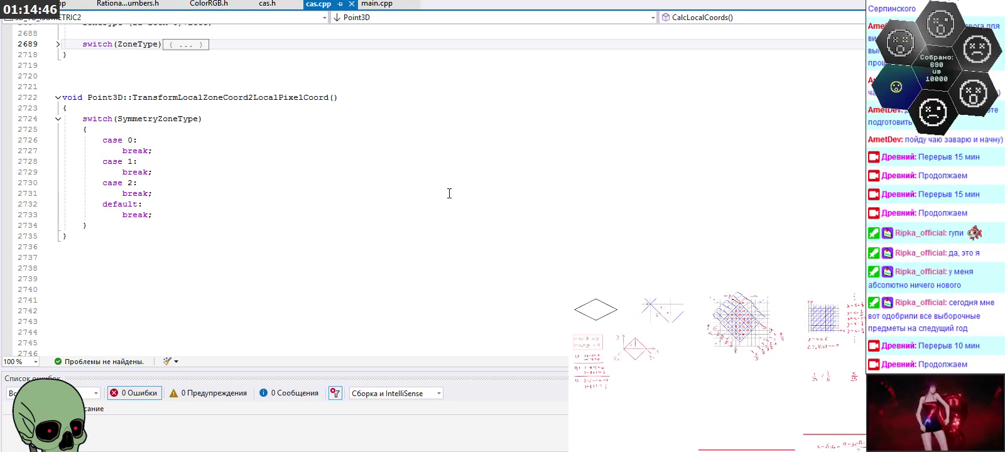
pyautogui.click(156, 144)
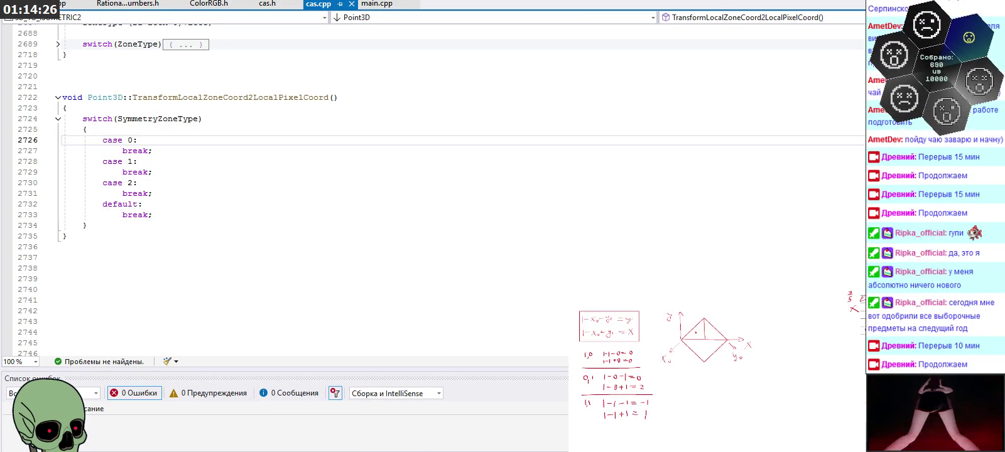
# - Switch back to the KOMPAS-3D drawing with the blue square fractal
pyautogui.hotkey('alt', 'Tab')
pyautogui.scroll(-2, 332, 236)
pyautogui.scroll(-1, 336, 238)
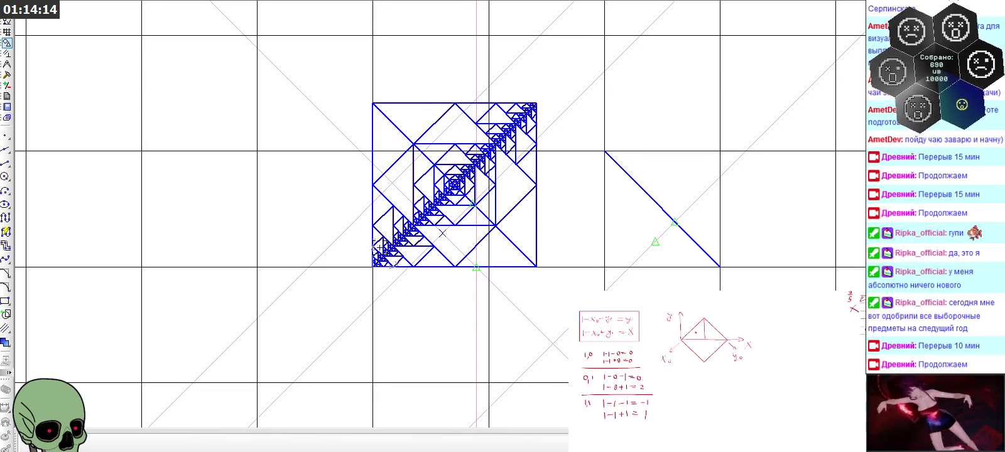
pyautogui.scroll(2, 377, 245)
pyautogui.scroll(-2, 377, 245)
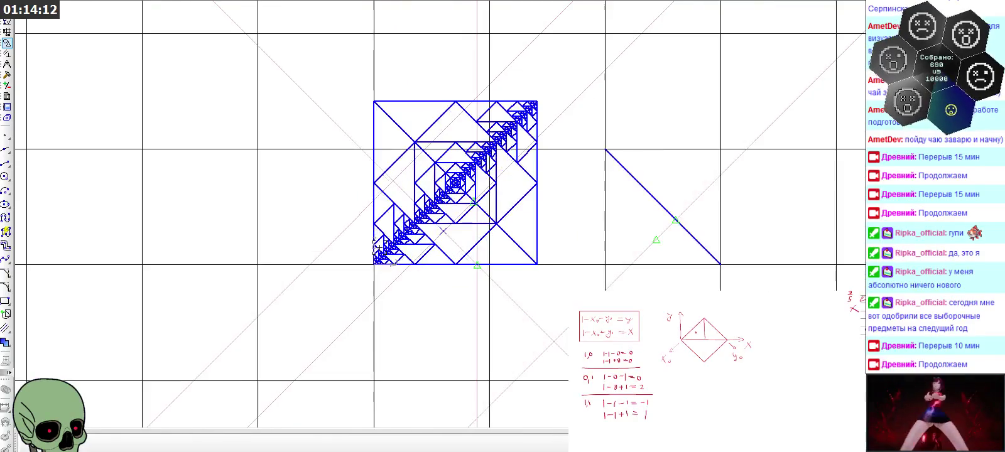
pyautogui.scroll(-1, 377, 245)
pyautogui.scroll(-2, 377, 246)
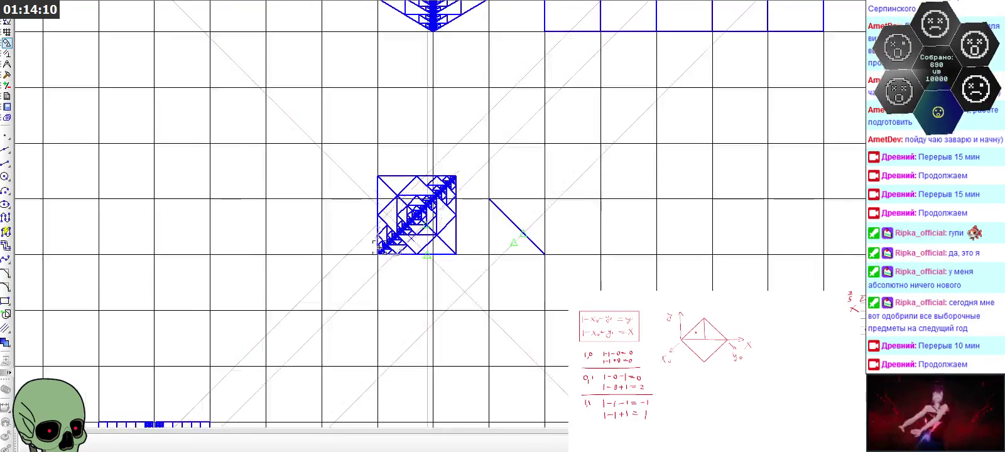
pyautogui.scroll(-1, 377, 246)
pyautogui.scroll(-2, 410, 100)
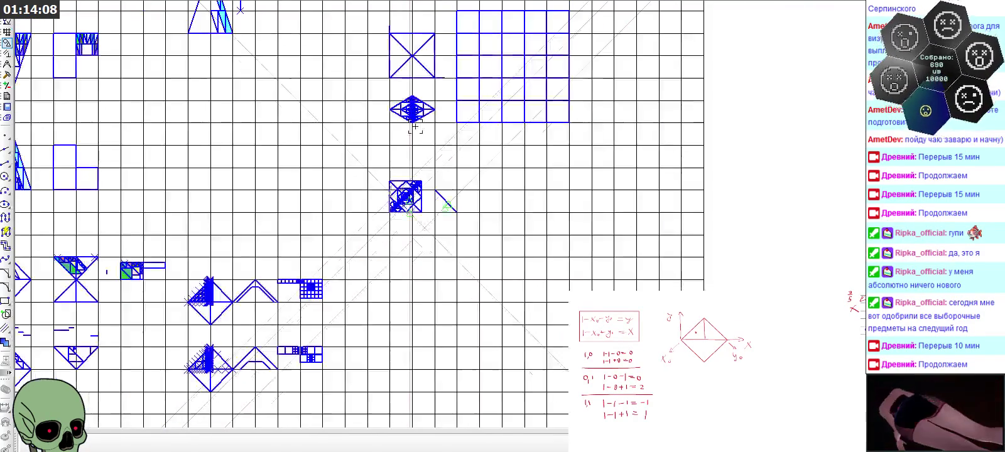
pyautogui.scroll(4, 406, 95)
pyautogui.scroll(1, 407, 95)
pyautogui.scroll(2, 406, 94)
pyautogui.scroll(1, 397, 96)
pyautogui.moveTo(311, 83); pyautogui.dragTo(555, 233)
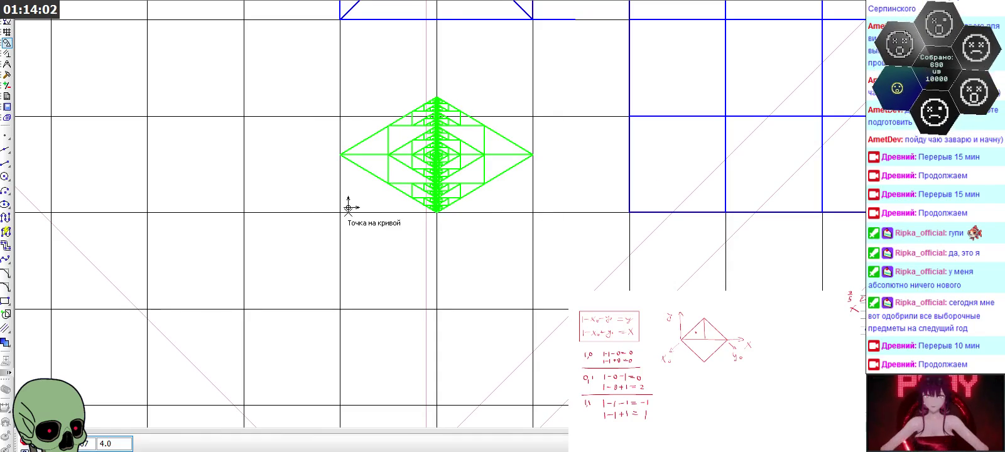
pyautogui.scroll(-3, 355, 111)
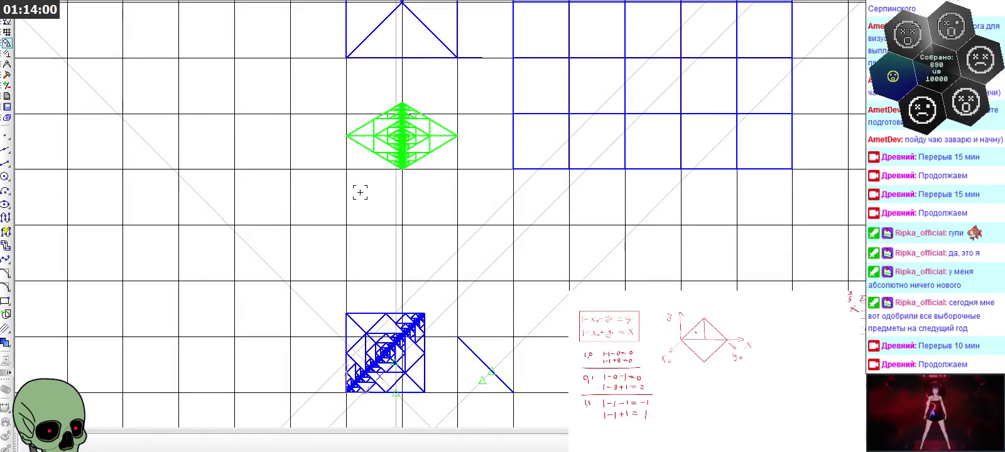
pyautogui.scroll(3, 358, 285)
pyautogui.press('Escape')
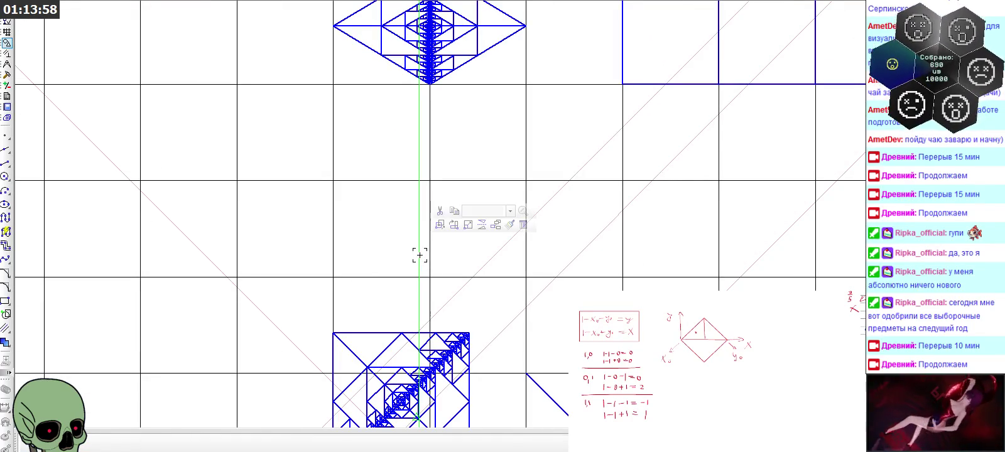
pyautogui.scroll(-2, 498, 198)
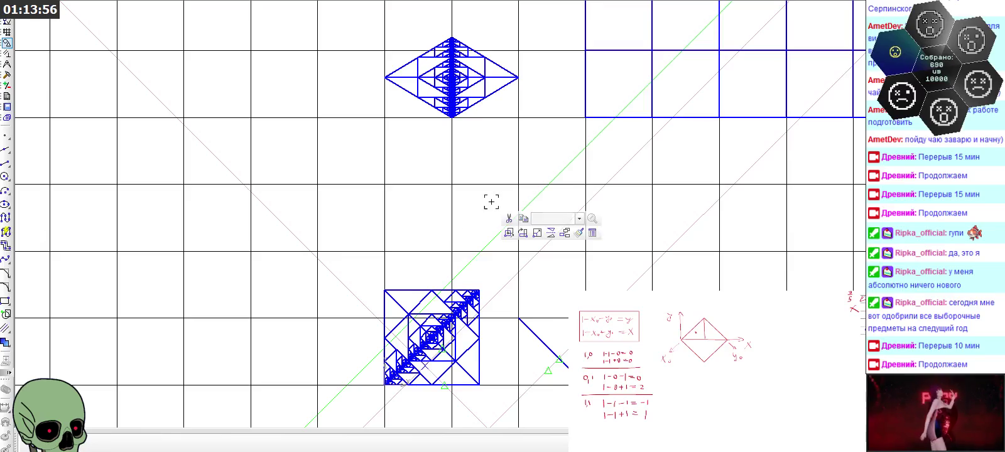
pyautogui.scroll(2, 409, 317)
pyautogui.scroll(-2, 450, 175)
pyautogui.scroll(2, 475, 318)
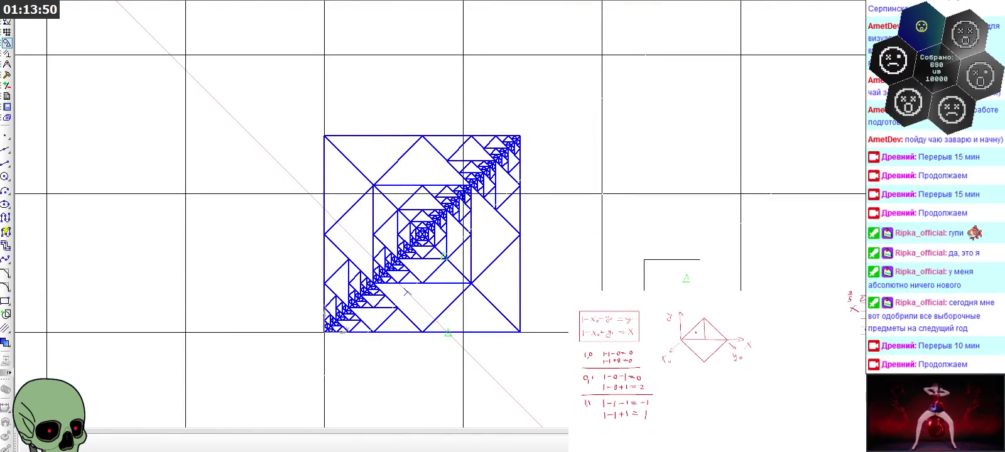
pyautogui.scroll(2, 399, 338)
pyautogui.scroll(2, 382, 246)
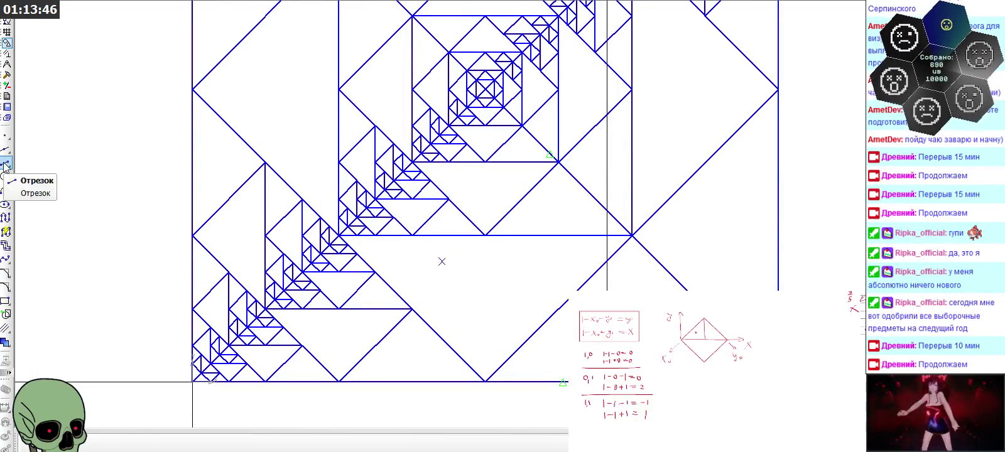
# - Draw a short 45° segment parallel to an existing diagonal inside the fractal square
pyautogui.moveTo(5, 163)
pyautogui.mouseDown()
pyautogui.moveTo(61, 170)
pyautogui.moveTo(39, 165)
pyautogui.mouseUp()
pyautogui.click(499, 221)
pyautogui.click(442, 261)
pyautogui.click(549, 154)
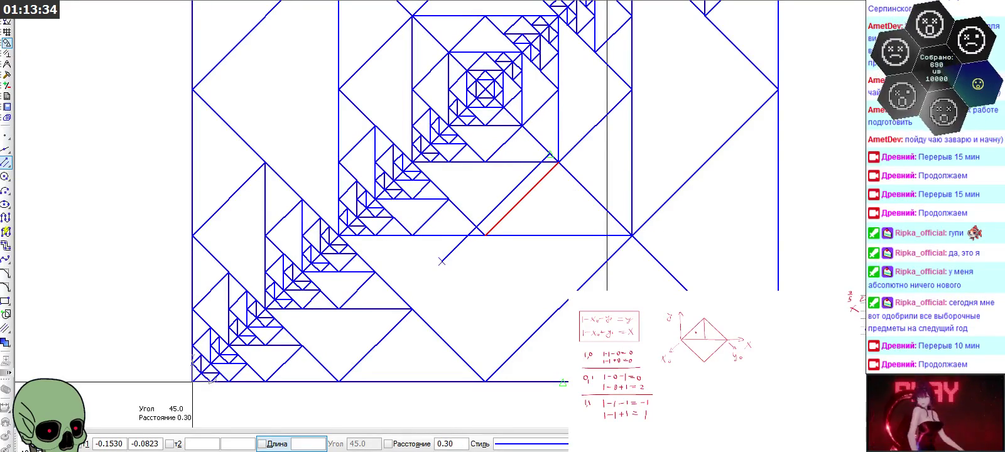
pyautogui.press('Escape')
pyautogui.scroll(-2, 404, 292)
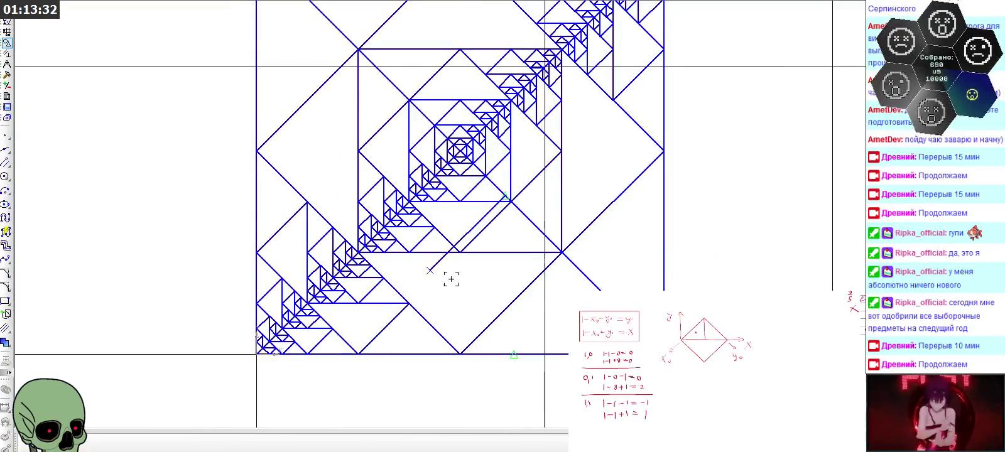
# - Select the new diagonal segment and assign it a line style from the style list
pyautogui.click(436, 260)
pyautogui.click(526, 216)
pyautogui.click(549, 279)
pyautogui.scroll(-5, 578, 279)
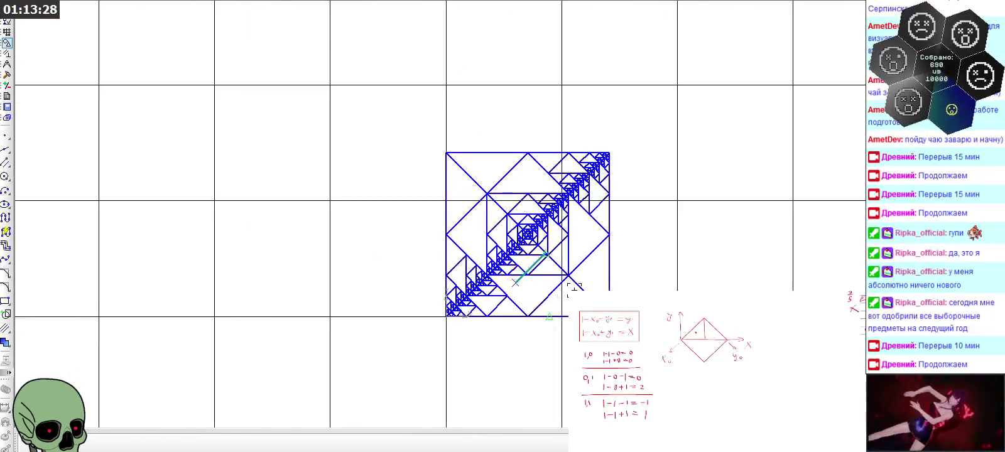
# - Copy the diamond fractal and paste one copy below the original
pyautogui.scroll(2, 644, 29)
pyautogui.moveTo(398, 56); pyautogui.dragTo(605, 197)
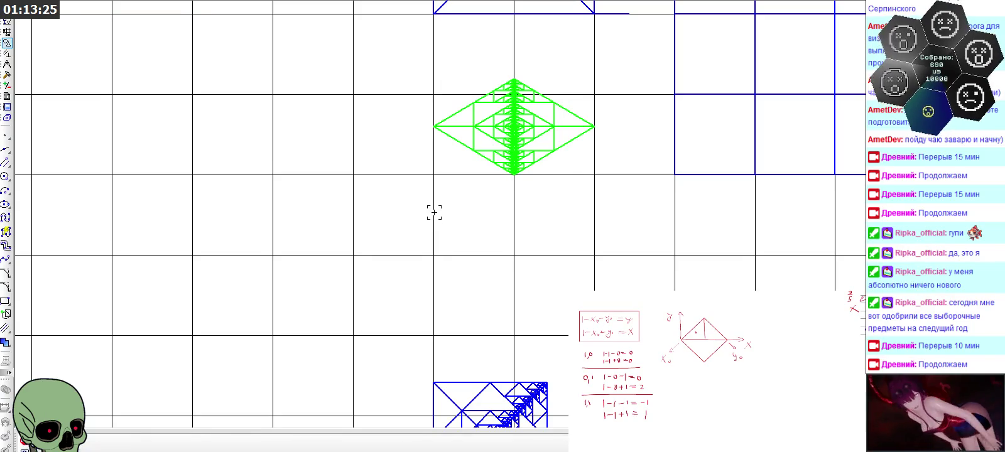
pyautogui.hotkey('ctrl', 'v')
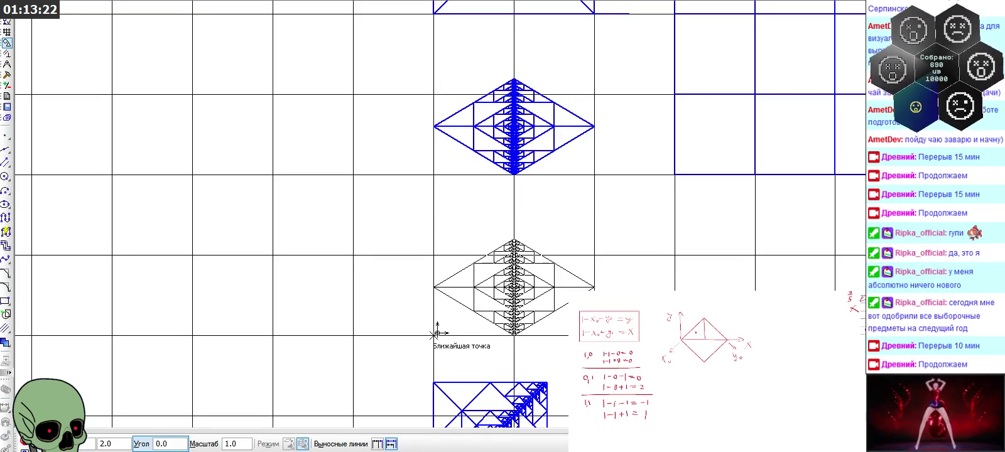
pyautogui.click(438, 332)
pyautogui.press('Escape')
# - Scale the pasted diamond copy vertically by a factor of 1.6667
pyautogui.moveTo(391, 223); pyautogui.dragTo(614, 348)
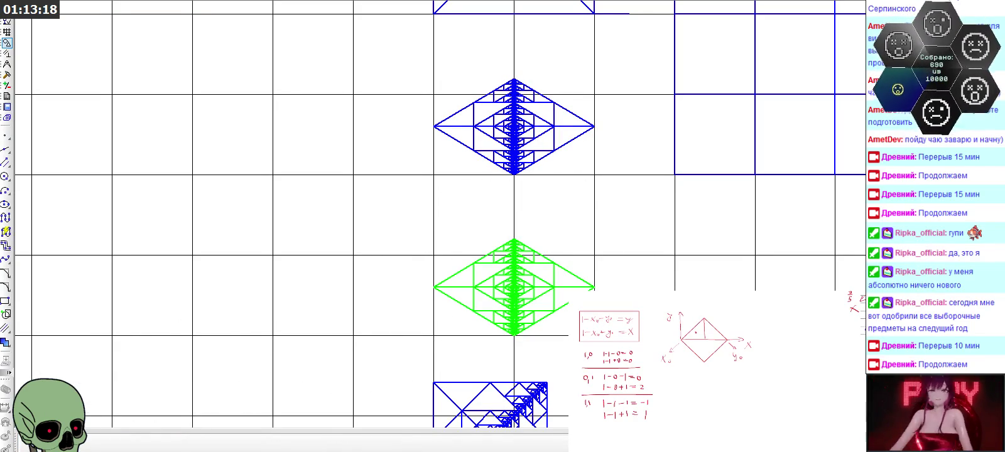
pyautogui.click(24, 443)
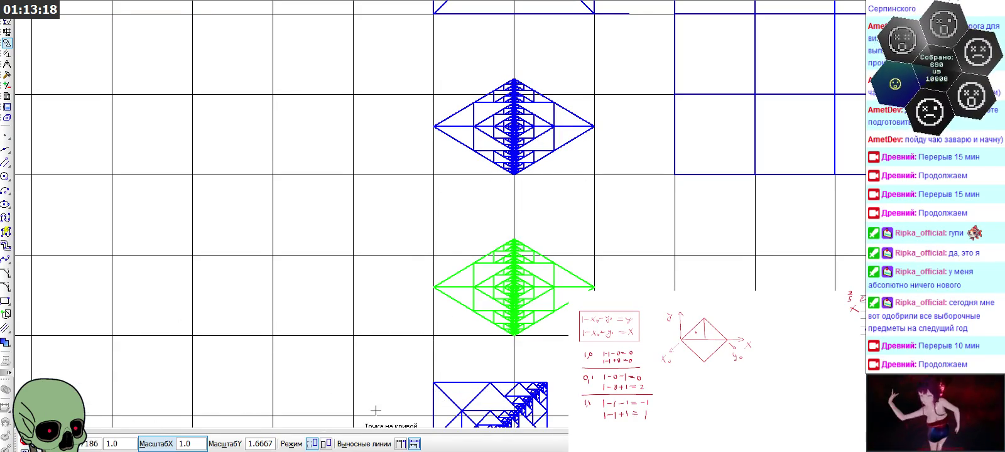
pyautogui.click(433, 335)
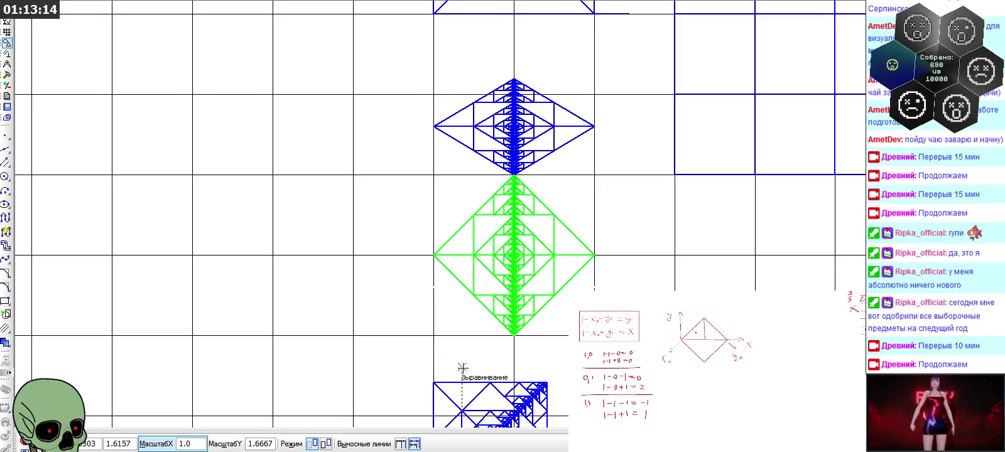
pyautogui.press('Escape')
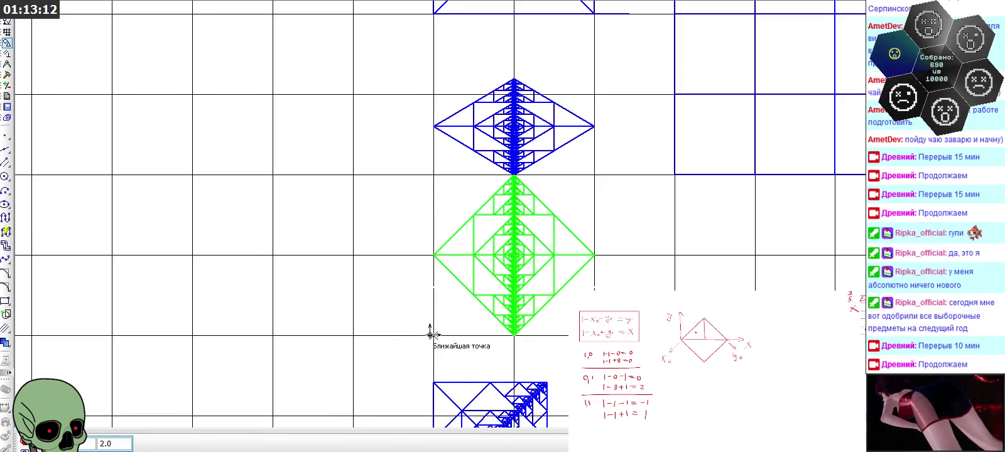
# - Cut the stretched diamond copy and paste it beside the square fractal
pyautogui.press('Delete')
pyautogui.scroll(-3, 474, 189)
pyautogui.scroll(2, 539, 299)
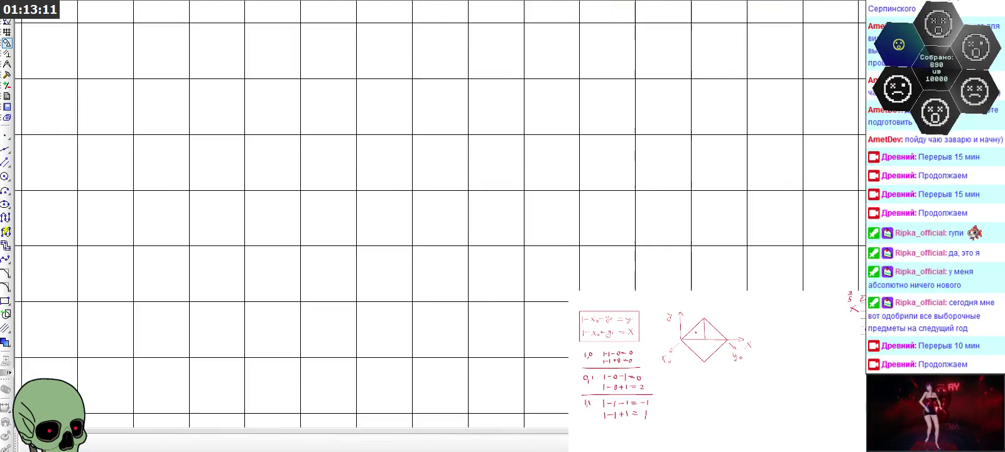
pyautogui.hotkey('ctrl', 'v')
pyautogui.click(524, 295)
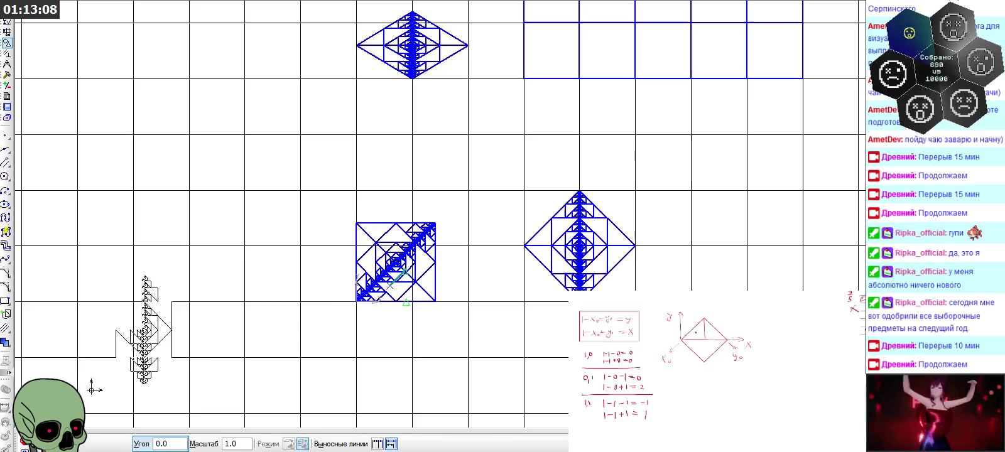
pyautogui.press('Escape')
pyautogui.scroll(2, 716, 205)
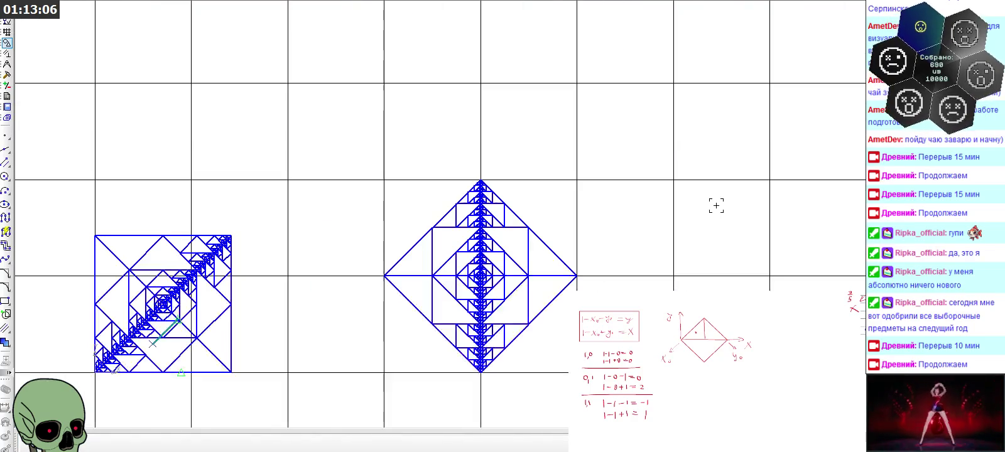
pyautogui.scroll(-1, 506, 294)
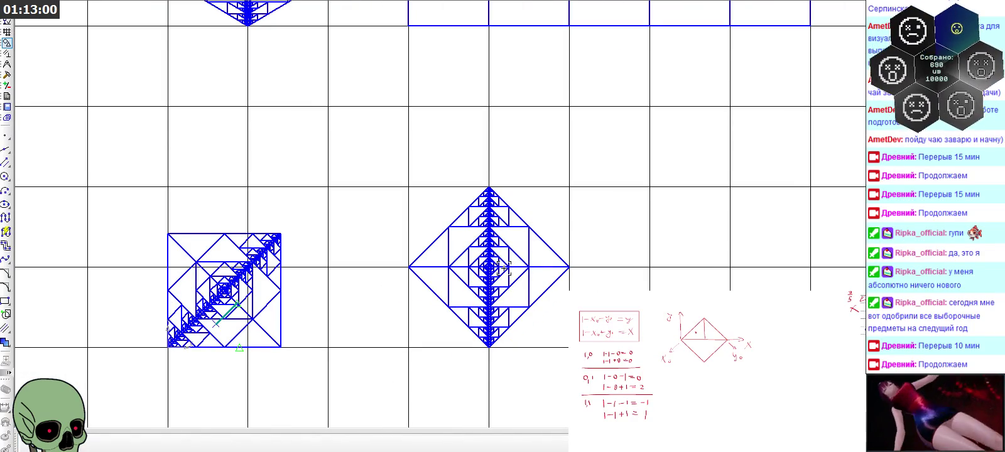
pyautogui.scroll(2, 504, 268)
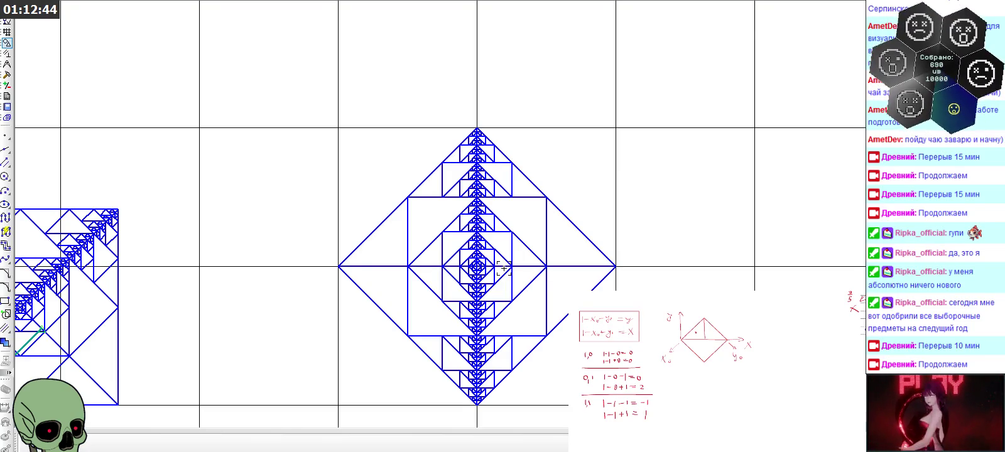
pyautogui.scroll(-5, 576, 249)
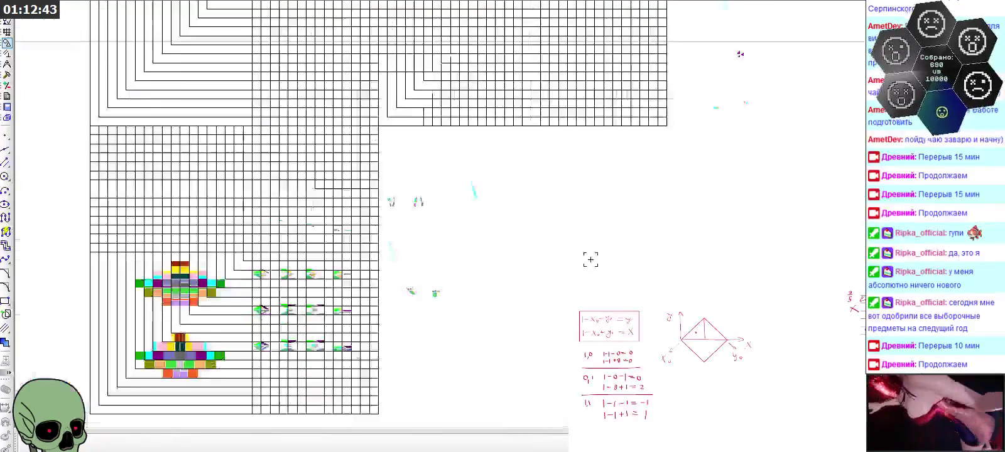
# - Window-select the hourglass fractal and move it right of the diamond, forming one row
pyautogui.scroll(3, 285, 231)
pyautogui.scroll(2, 325, 231)
pyautogui.scroll(2, 360, 213)
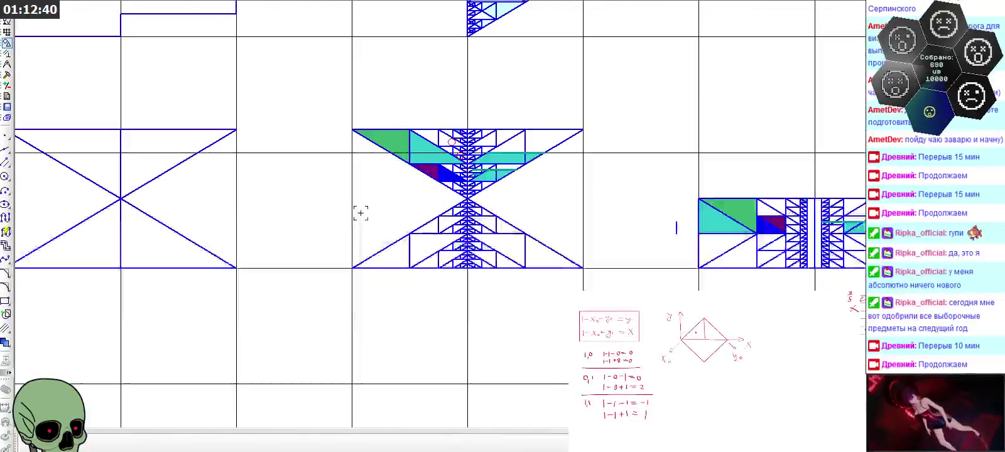
pyautogui.moveTo(312, 108); pyautogui.dragTo(610, 288)
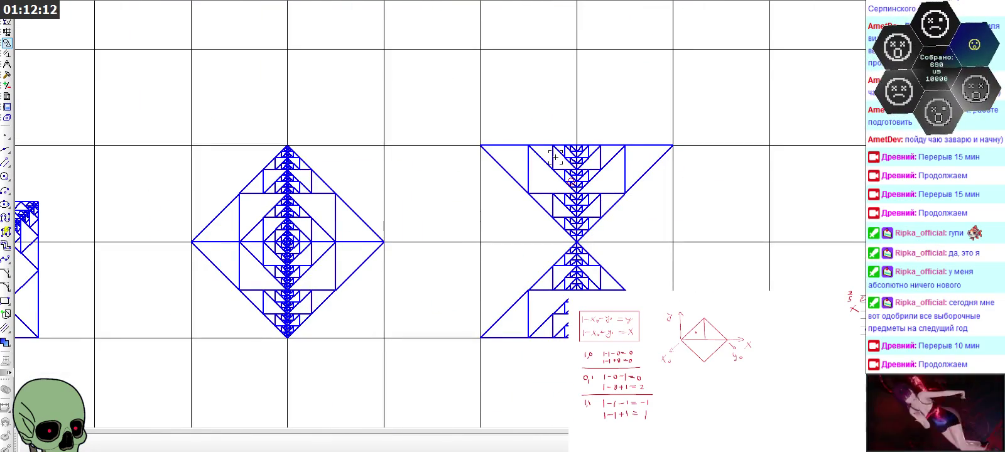
pyautogui.scroll(-2, 564, 137)
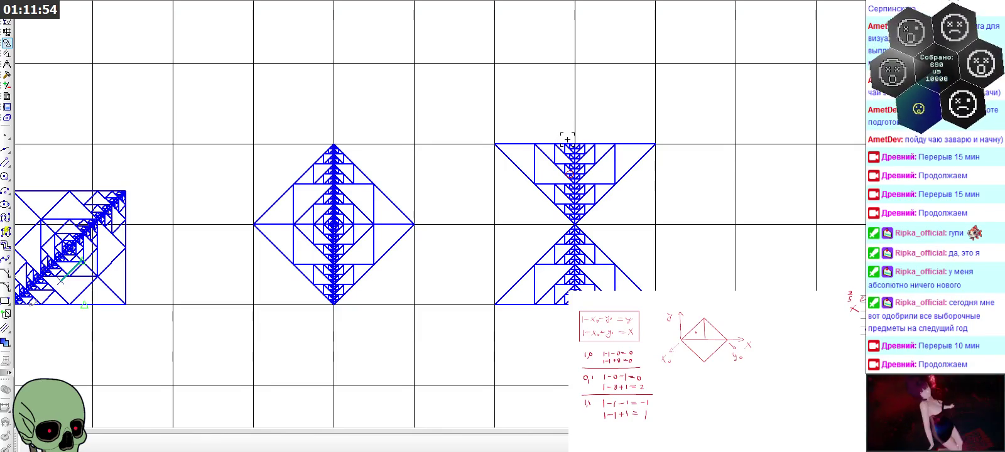
pyautogui.scroll(-2, 383, 94)
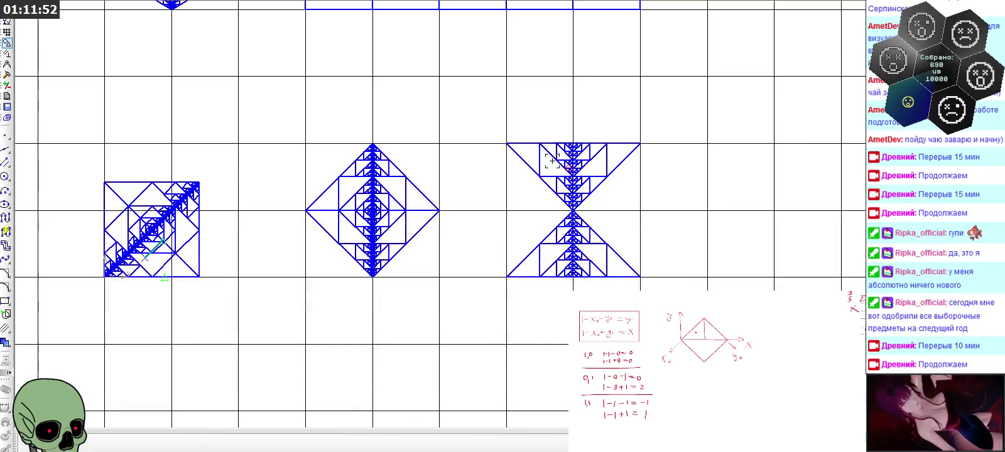
pyautogui.scroll(5, 300, 194)
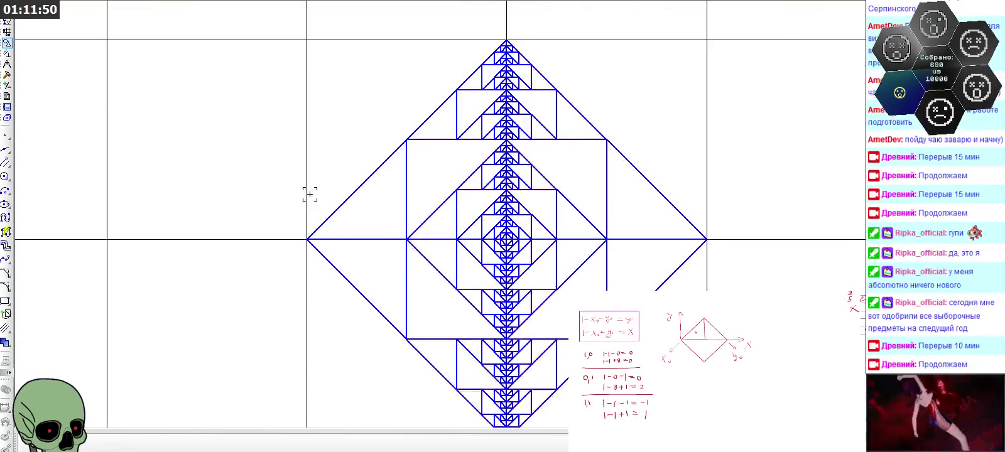
pyautogui.scroll(-1, 307, 195)
pyautogui.scroll(-1, 309, 195)
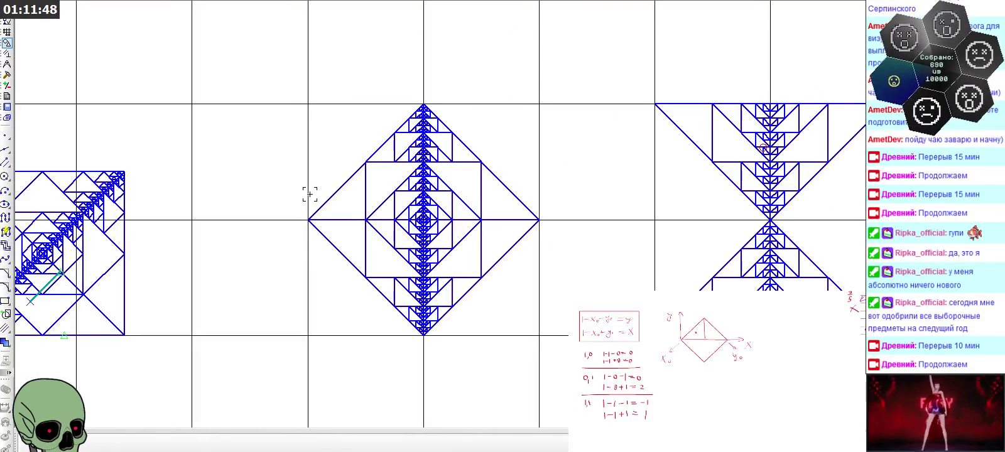